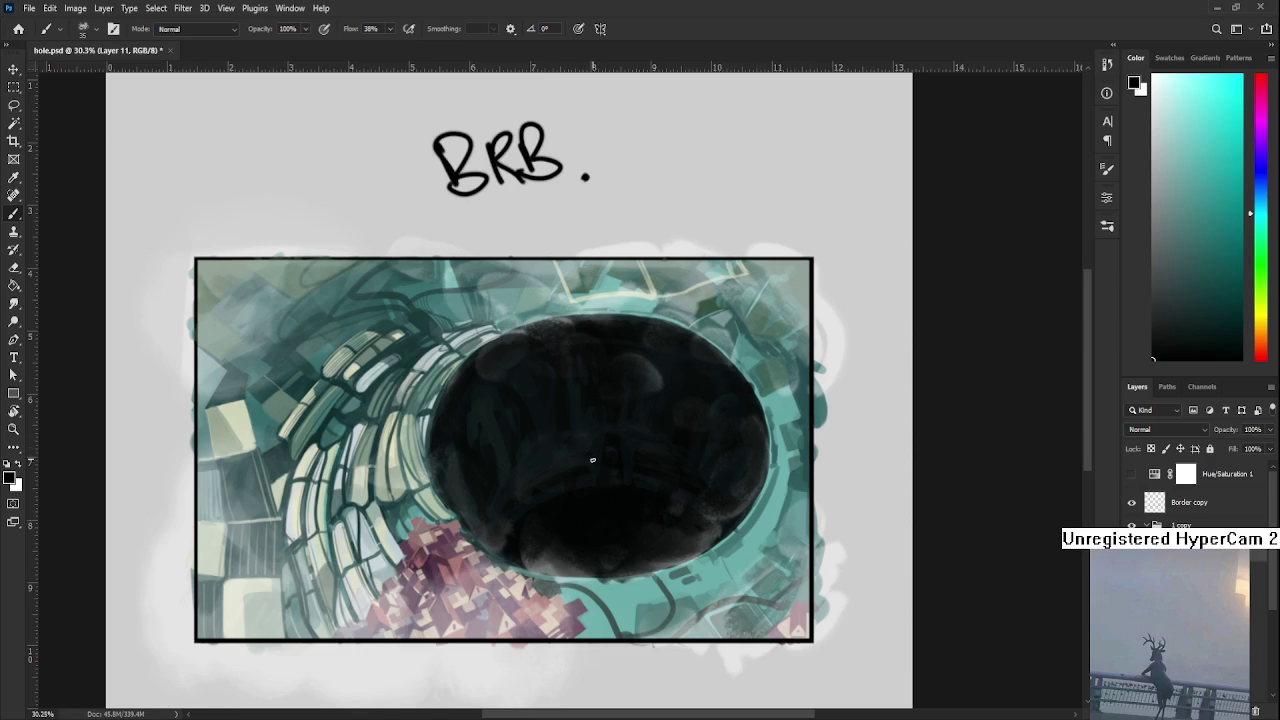
- Tilt the canvas view about -32°, then rotate it back upright
scroll(896, 539, down, 1)
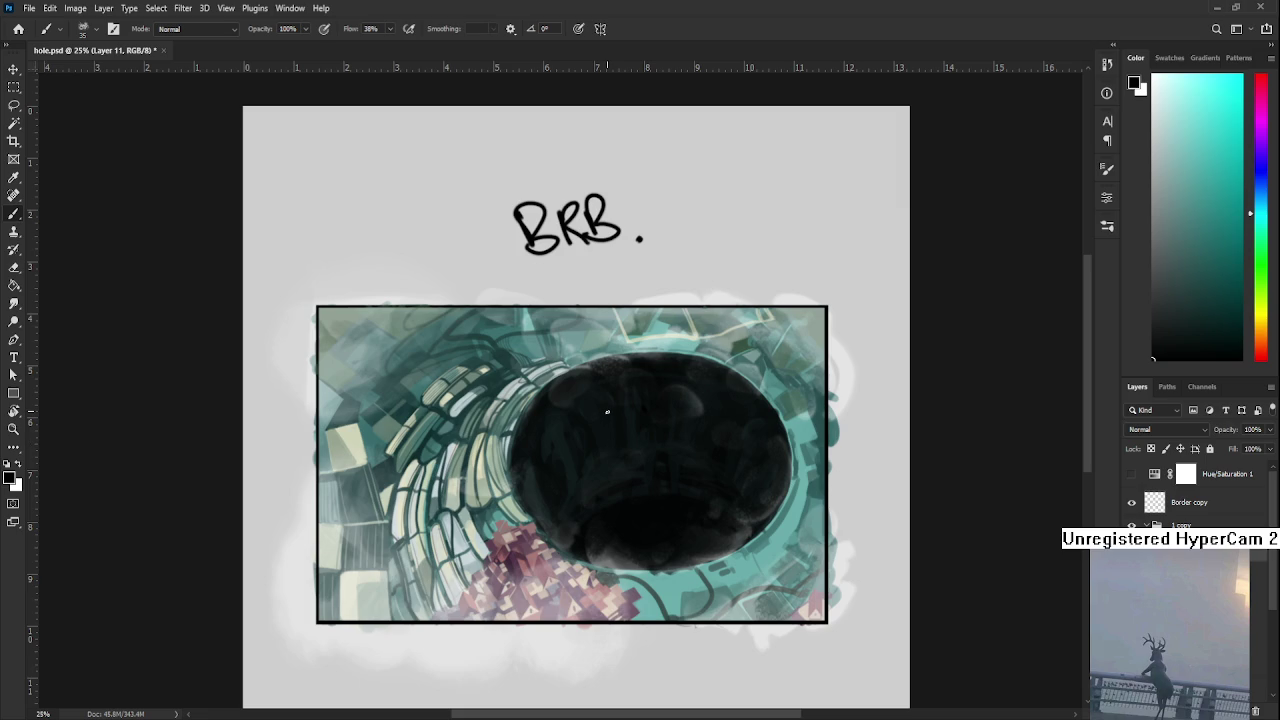
scroll(607, 411, down, 1)
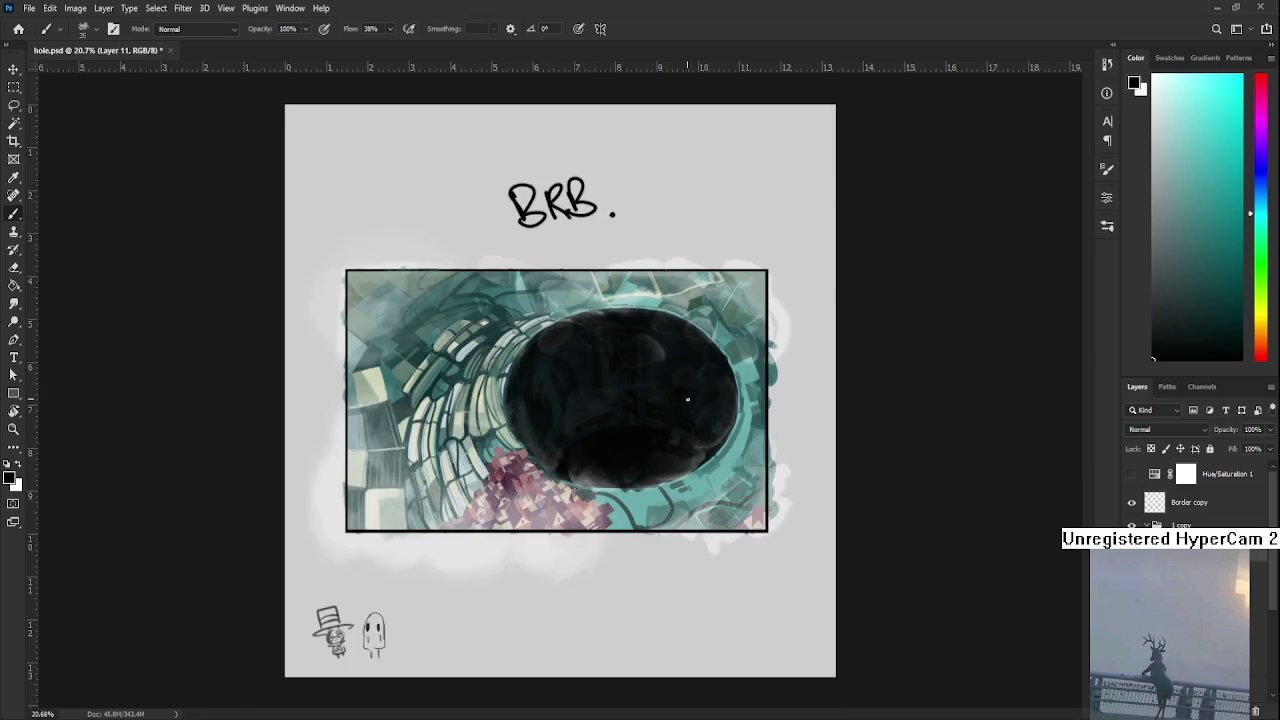
scroll(607, 430, up, 2)
scroll(610, 470, up, 1)
key(r)
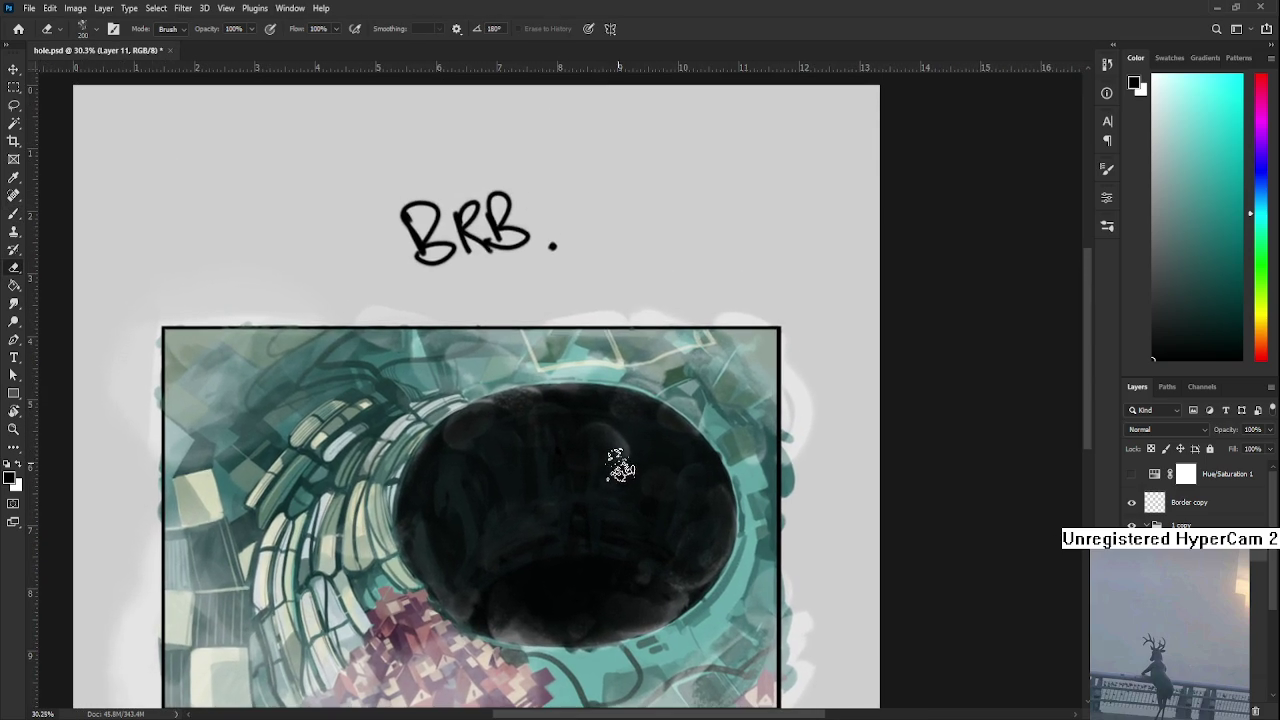
mouse_move(543, 428)
mouse_down()
mouse_move(566, 431)
mouse_move(557, 423)
mouse_up()
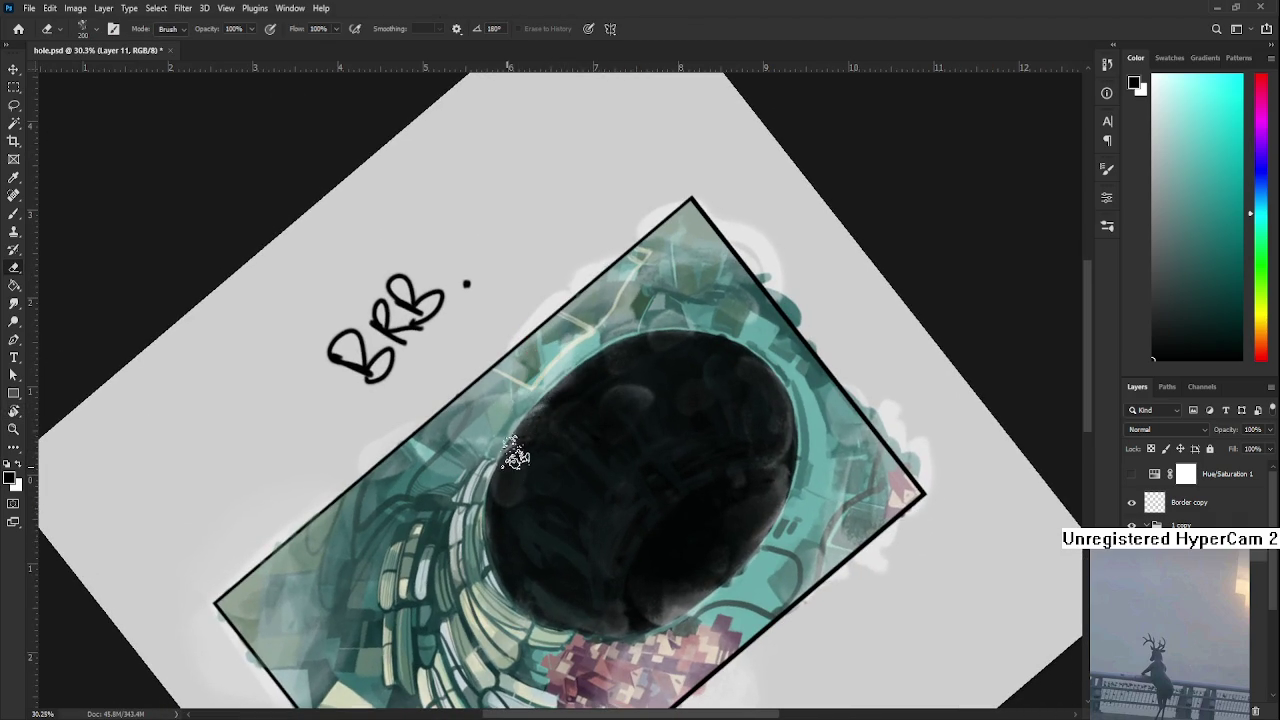
key(r)
mouse_move(543, 418)
mouse_down()
mouse_move(560, 395)
mouse_move(509, 437)
mouse_up()
- Undo the stray dark mark and a trial white stroke on the hole's upper-left edge
key(b)
key(ctrl+z)
scroll(573, 393, down, 2)
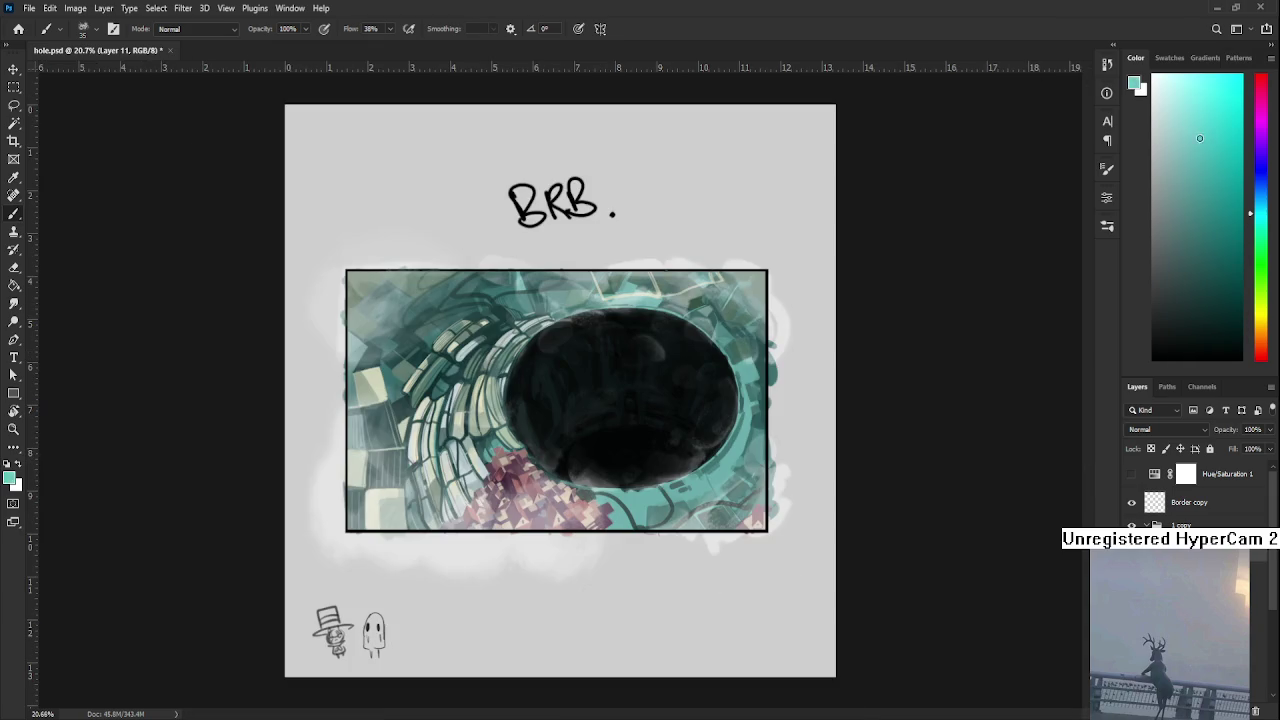
scroll(647, 265, up, 3)
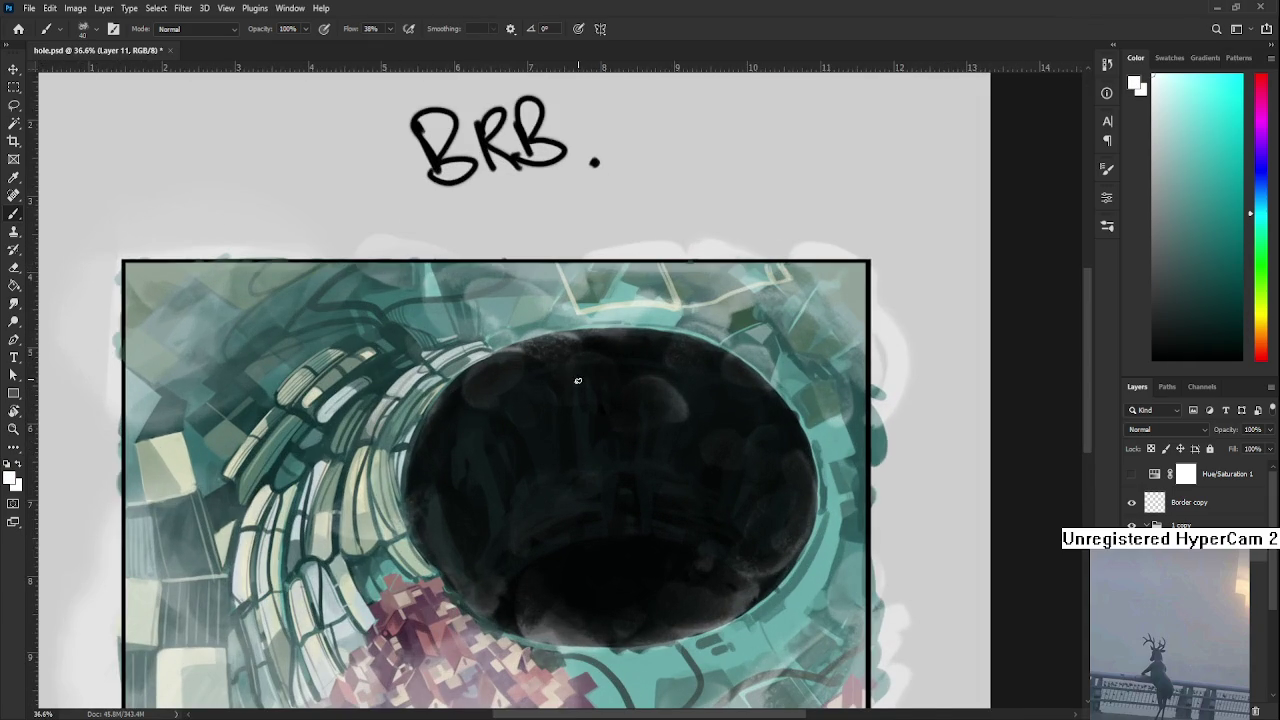
drag(506, 357, 515, 375)
key(ctrl+z)
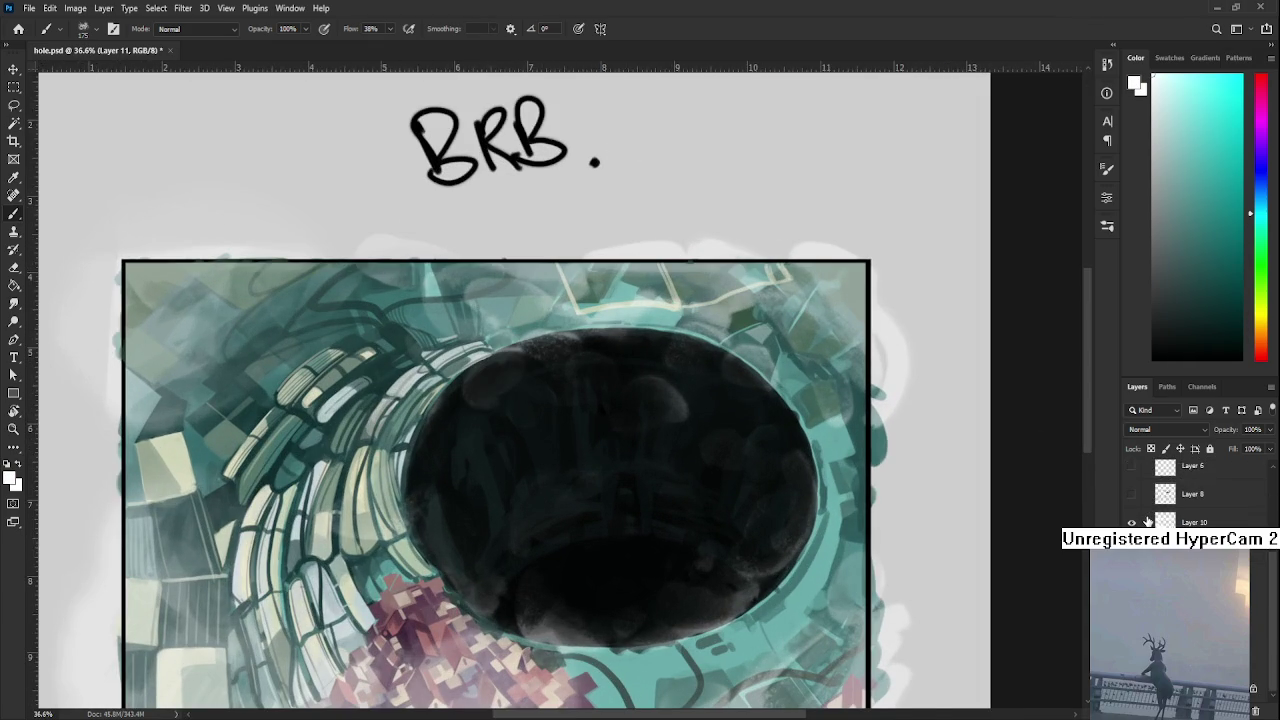
- Marquee-select the BRB. note above the painting and cut it away
click(1131, 505)
key(ctrl+z)
scroll(586, 249, up, 3)
key(m)
mouse_move(644, 338)
mouse_down()
mouse_move(450, 276)
mouse_move(343, 166)
mouse_up()
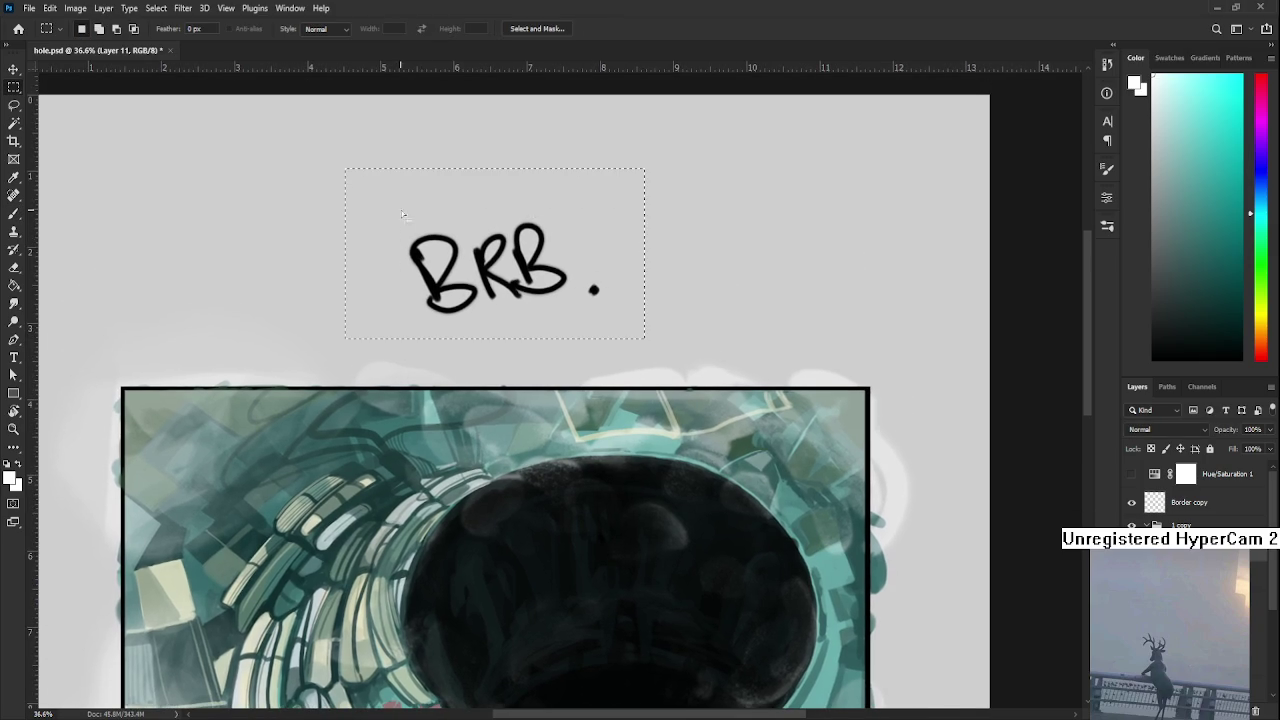
key(ctrl+x)
scroll(1200, 495, down, 3)
scroll(1200, 495, down, 3)
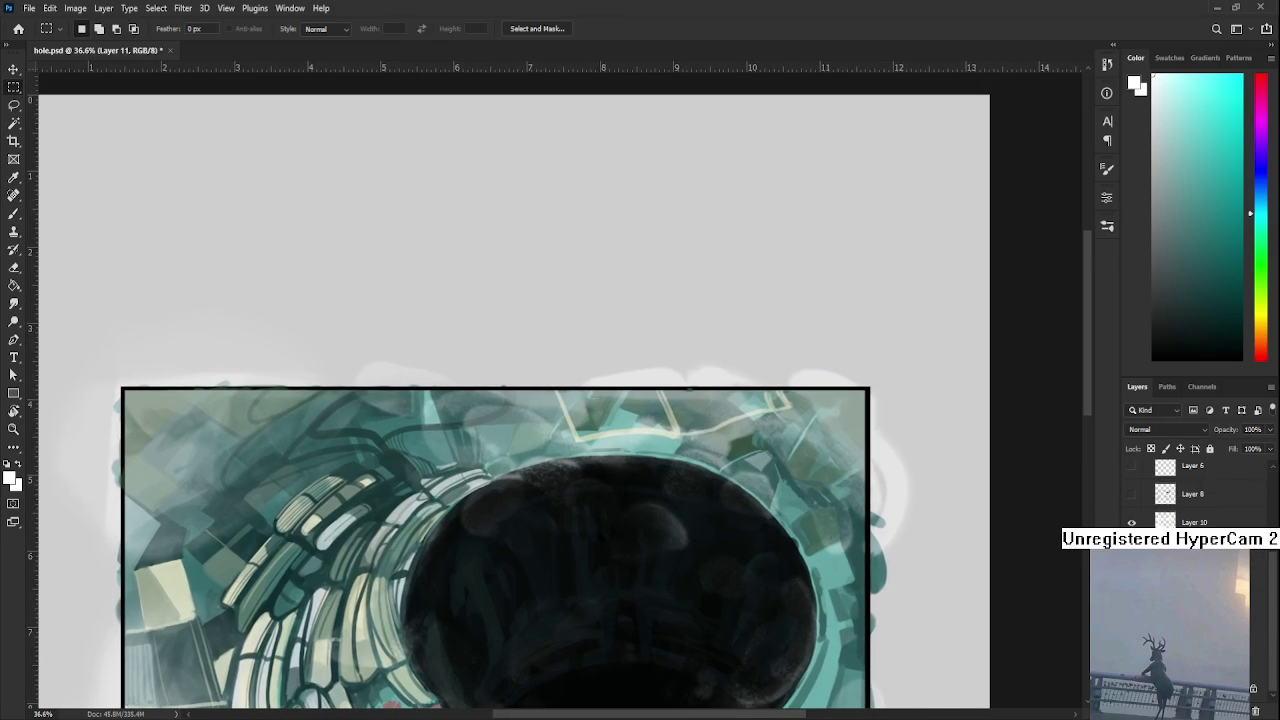
- Make Layer 10 the working layer
click(1195, 520)
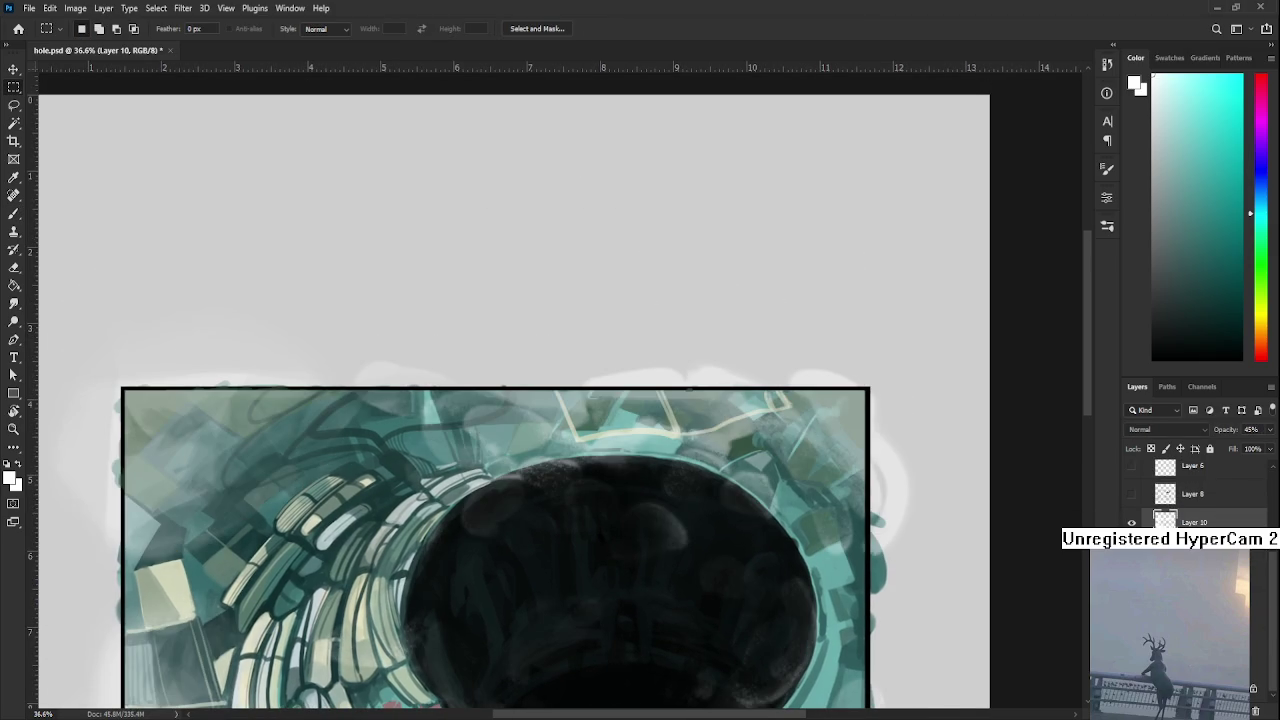
scroll(636, 110, down, 3)
scroll(675, 500, up, 2)
scroll(660, 451, up, 2)
key(e)
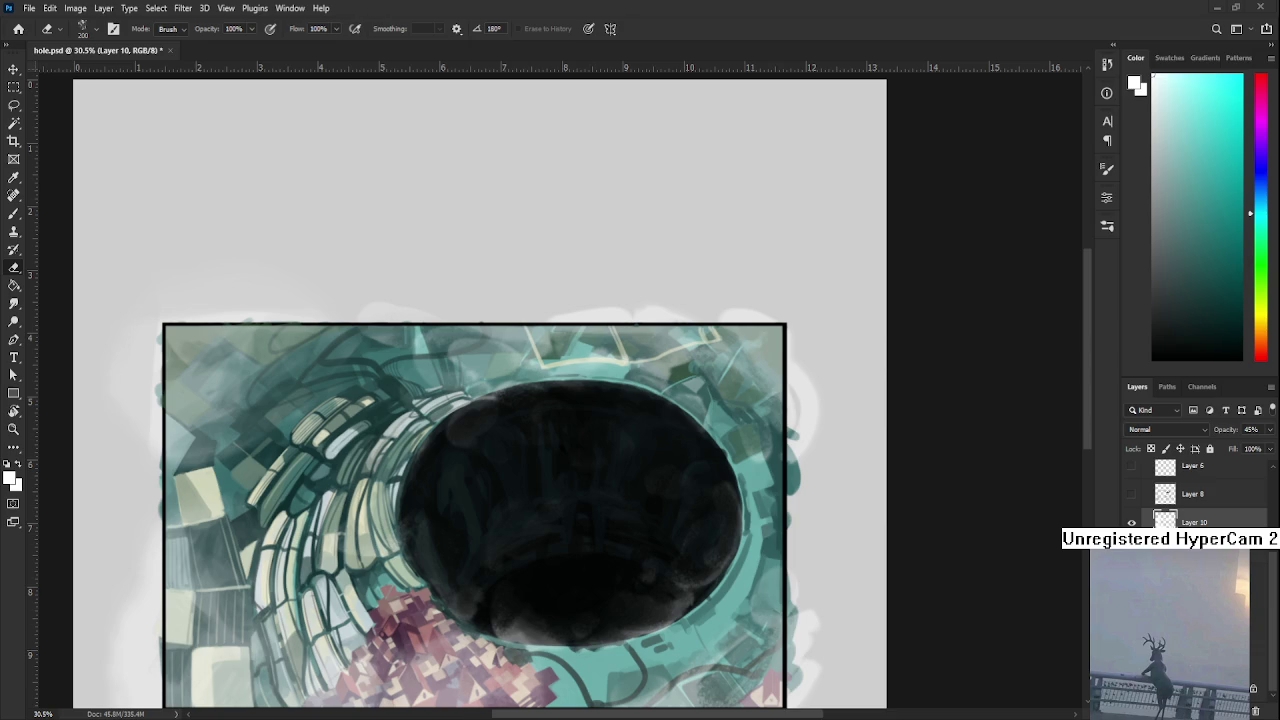
- Erase parts of the translucent Layer 10 over the hole to soften its shading
scroll(657, 529, down, 1)
- Make black the painting colour on the Border copy layer with the Brush
scroll(651, 494, up, 1)
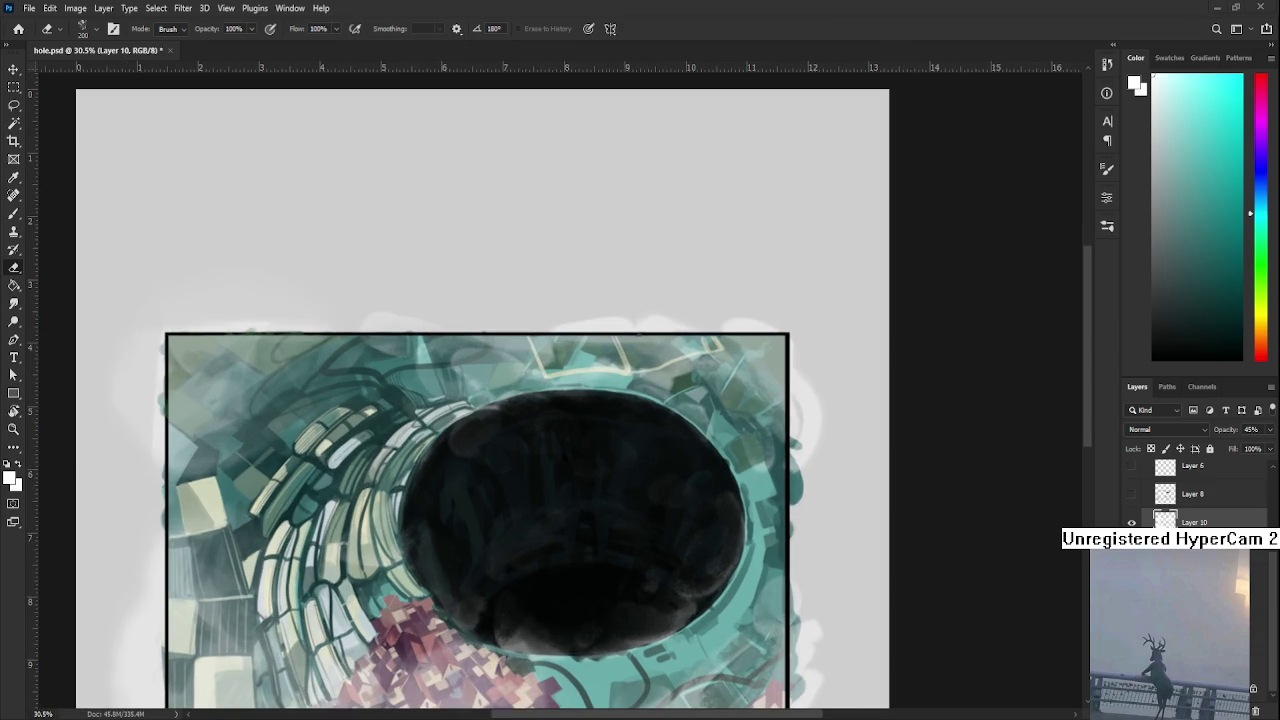
scroll(540, 300, up, 1)
key(x)
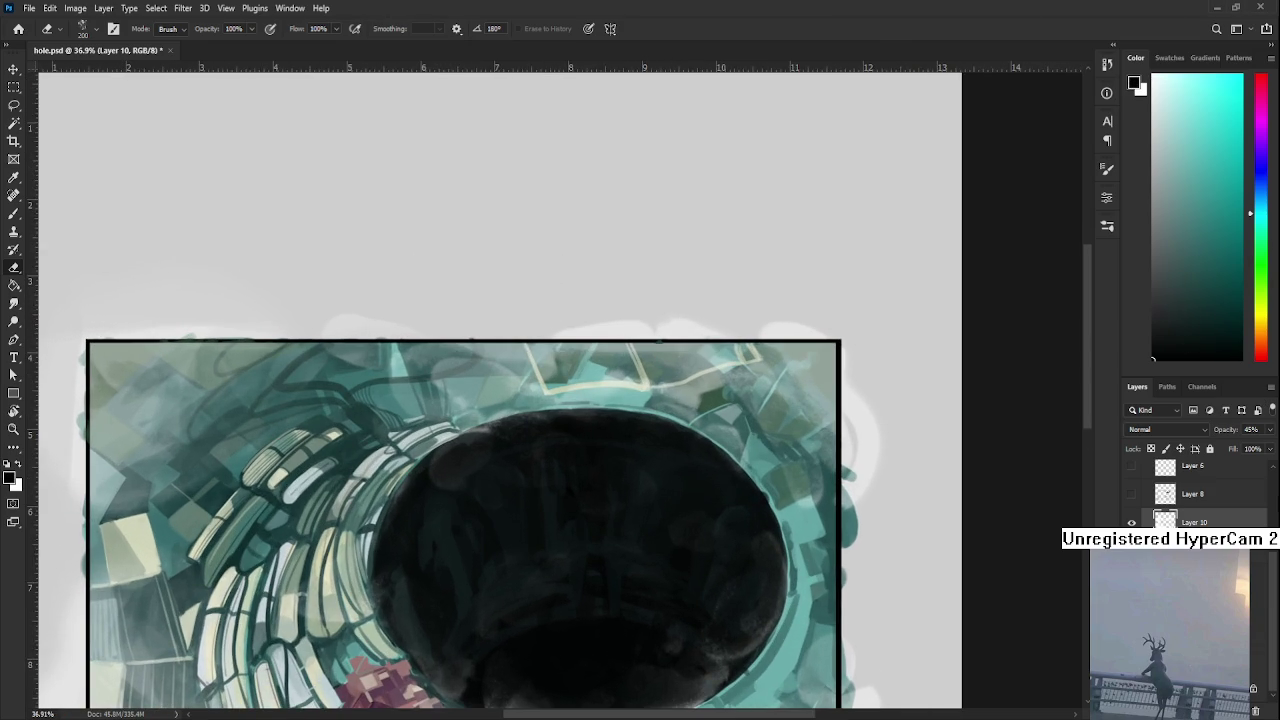
key(alt+bracketright)
key(alt+bracketright)
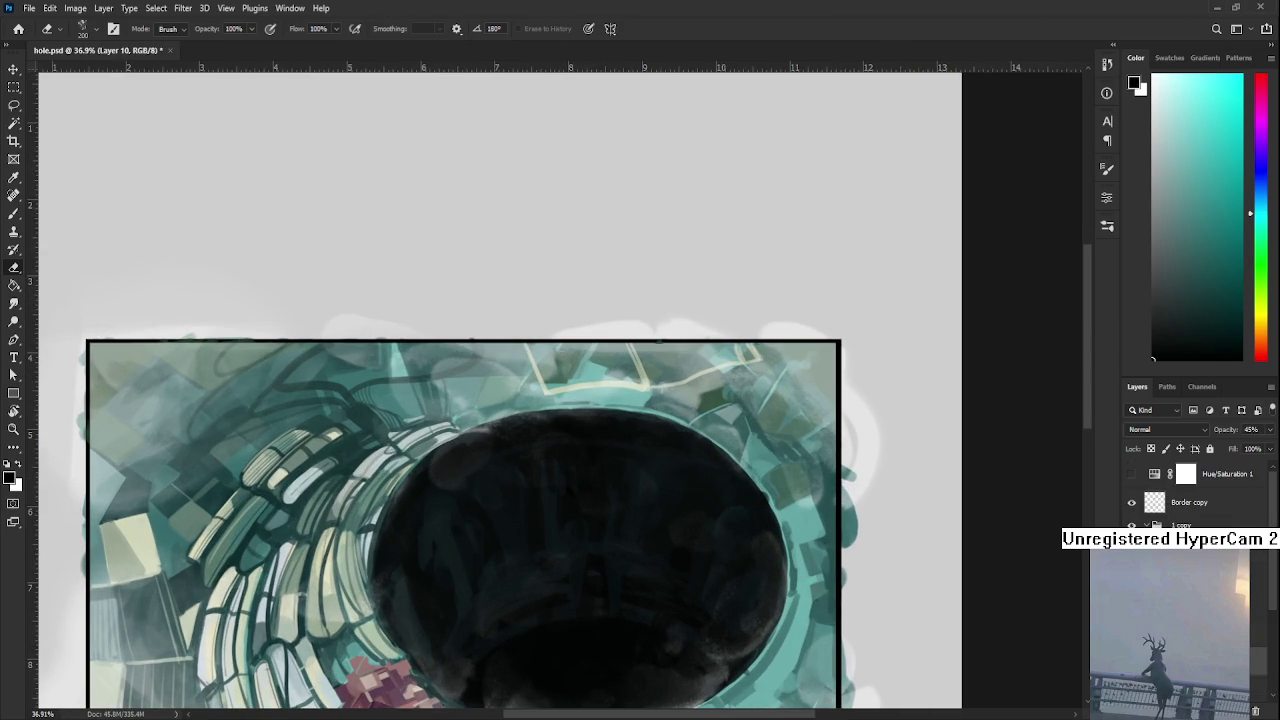
key(alt+bracketright)
key(b)
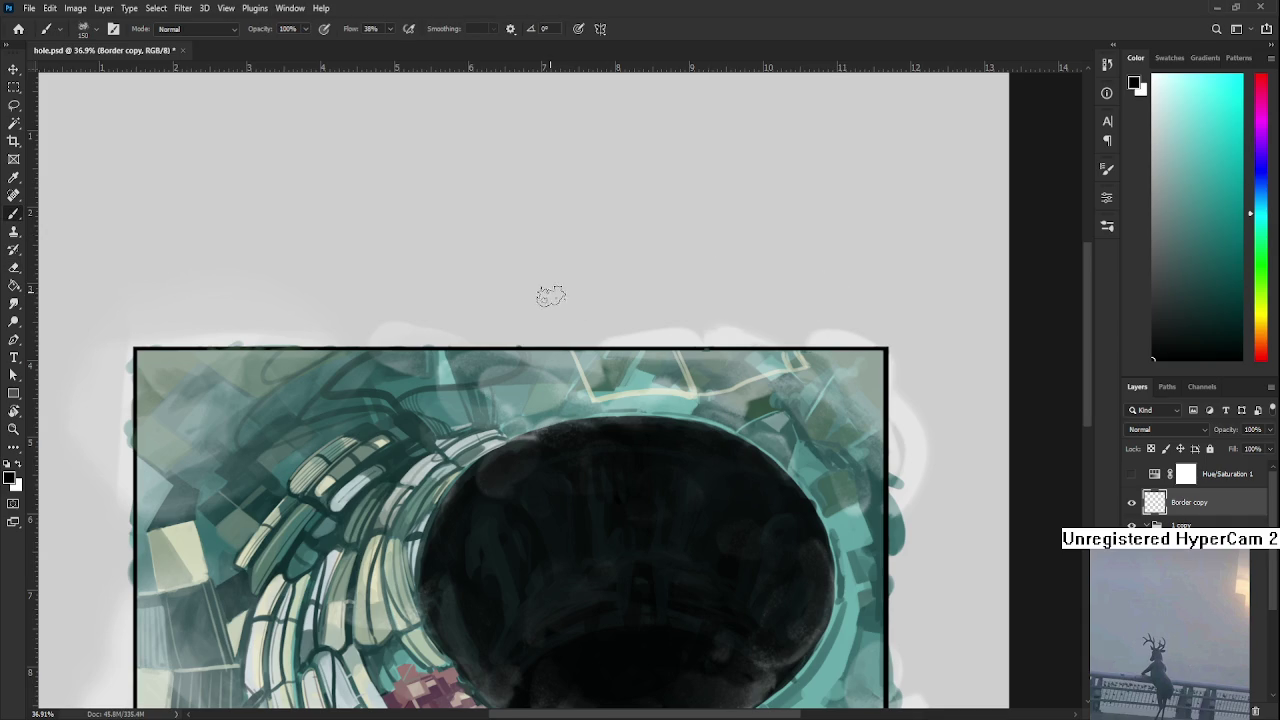
- Brush the letters 'BRB-EAT' on the grey canvas above the artwork
mouse_move(545, 296)
mouse_down()
mouse_move(550, 220)
mouse_move(560, 298)
mouse_up()
mouse_move(597, 230)
mouse_down()
mouse_move(603, 275)
mouse_move(650, 272)
mouse_move(653, 242)
mouse_move(690, 268)
mouse_up()
drag(703, 259, 720, 257)
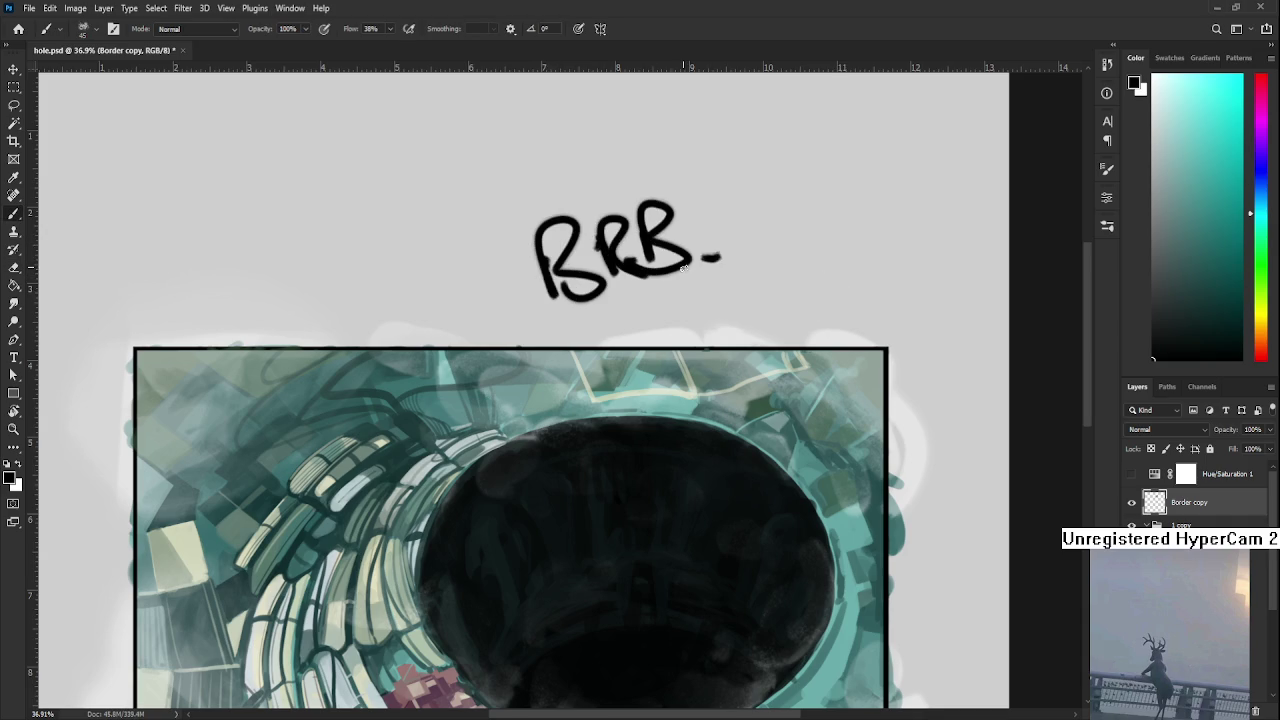
drag(719, 349, 599, 416)
mouse_move(620, 272)
mouse_down()
mouse_move(619, 324)
mouse_move(652, 258)
mouse_up()
drag(620, 298, 652, 290)
drag(620, 322, 688, 302)
mouse_move(690, 258)
mouse_down()
mouse_move(704, 302)
mouse_move(722, 247)
mouse_up()
- Brush the word 'DINNER' below EAT, undoing one stray stroke
mouse_move(600, 350)
mouse_down()
mouse_move(655, 367)
mouse_move(678, 340)
mouse_move(728, 352)
mouse_move(748, 304)
mouse_up()
key(ctrl+z)
mouse_move(726, 350)
mouse_down()
mouse_move(748, 338)
mouse_move(752, 348)
mouse_up()
mouse_move(750, 302)
mouse_down()
mouse_move(766, 326)
mouse_move(792, 328)
mouse_up()
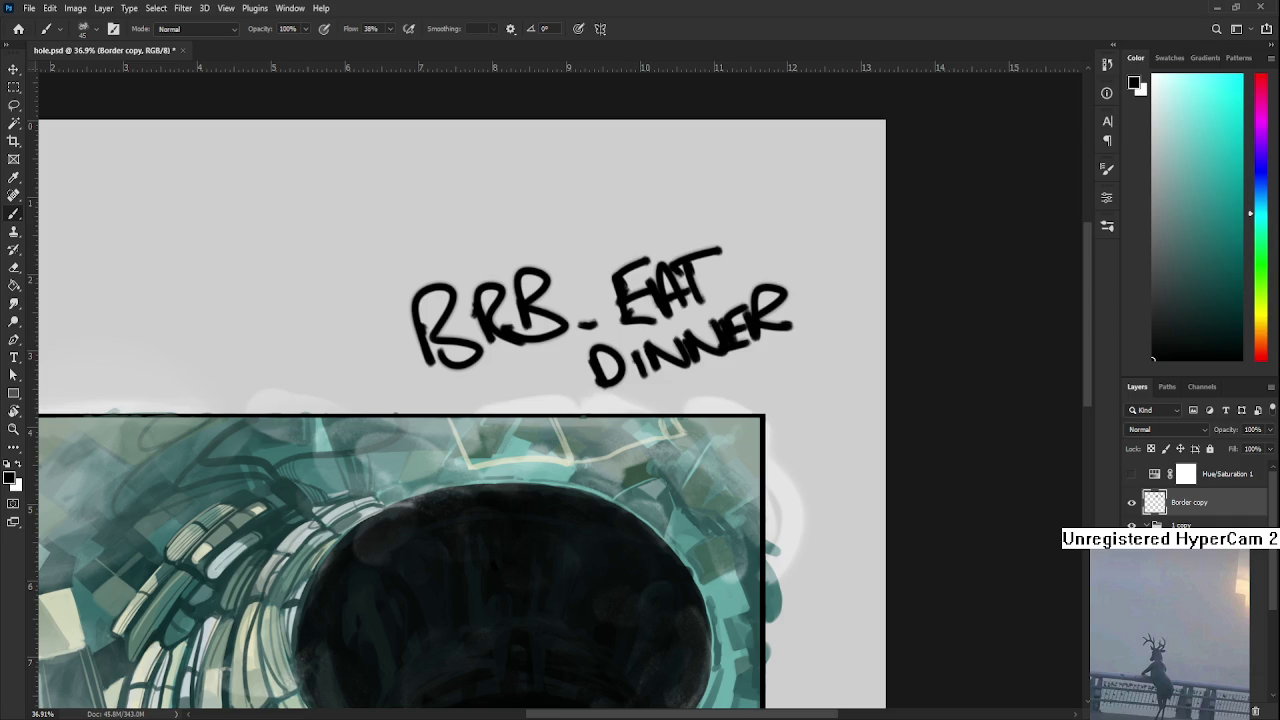
- Pan the view around the finished tunnel painting
mouse_move(595, 537)
mouse_down()
mouse_move(563, 486)
mouse_move(574, 520)
mouse_move(586, 491)
mouse_move(578, 562)
mouse_up()
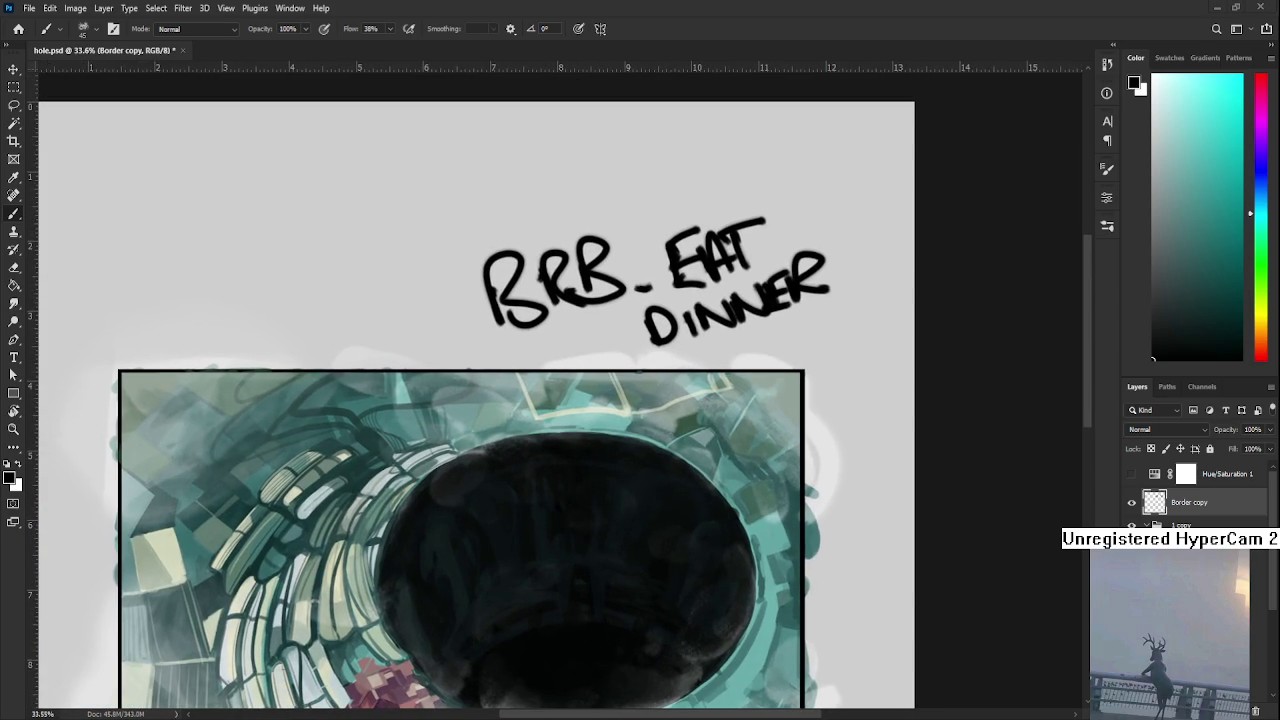
- Marquee-select the BRB EAT DINNER lettering and delete it
key(m)
drag(428, 113, 872, 360)
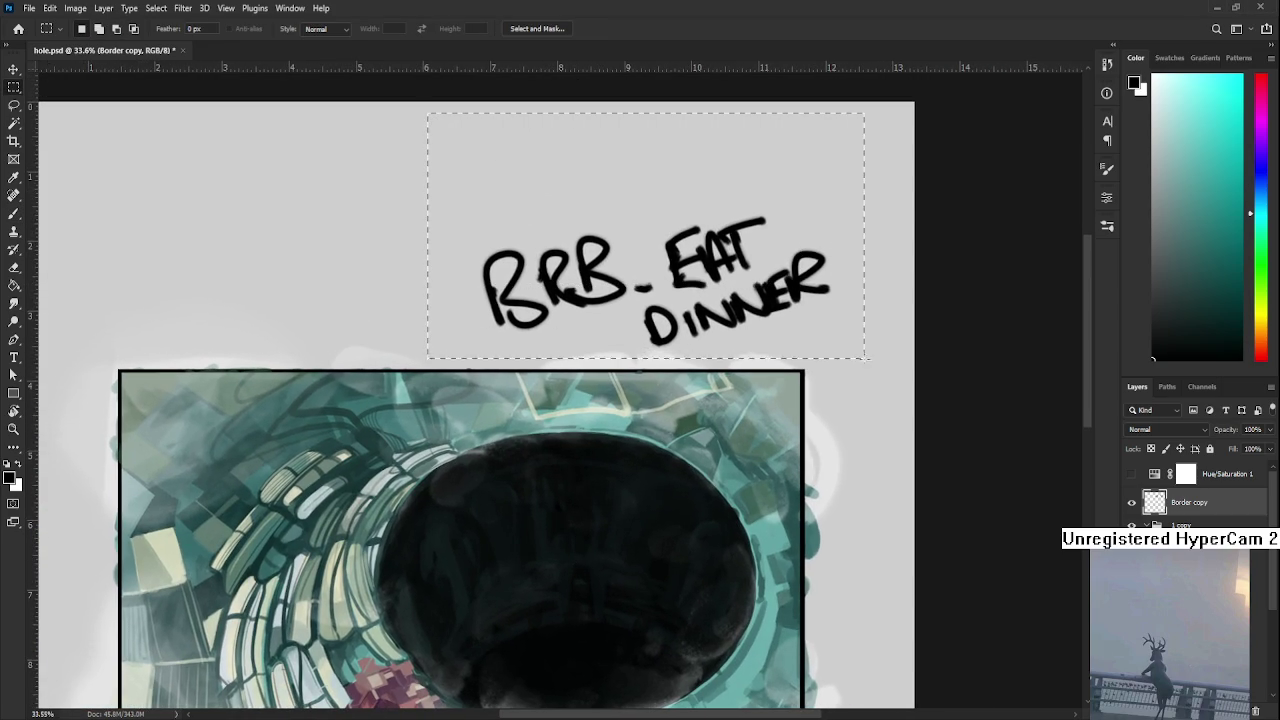
key(Delete)
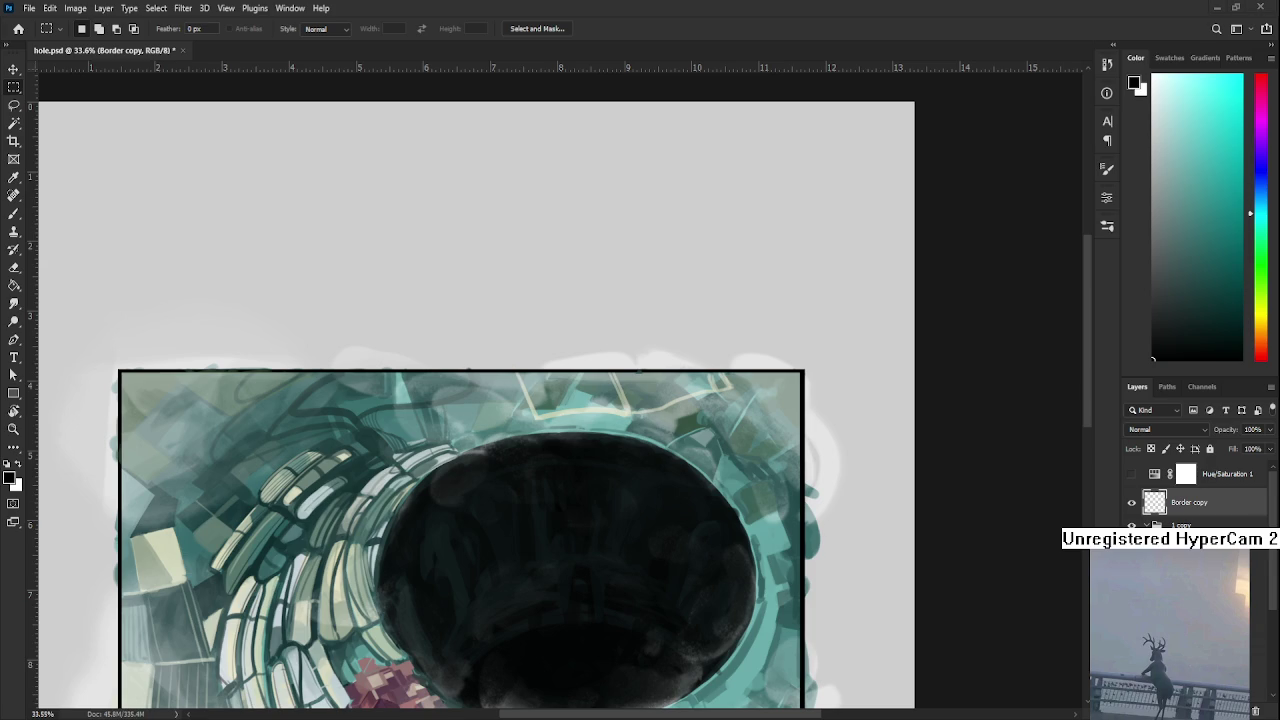
- Set up a 400 px white brush on the 45% opacity Layer 10
key(b)
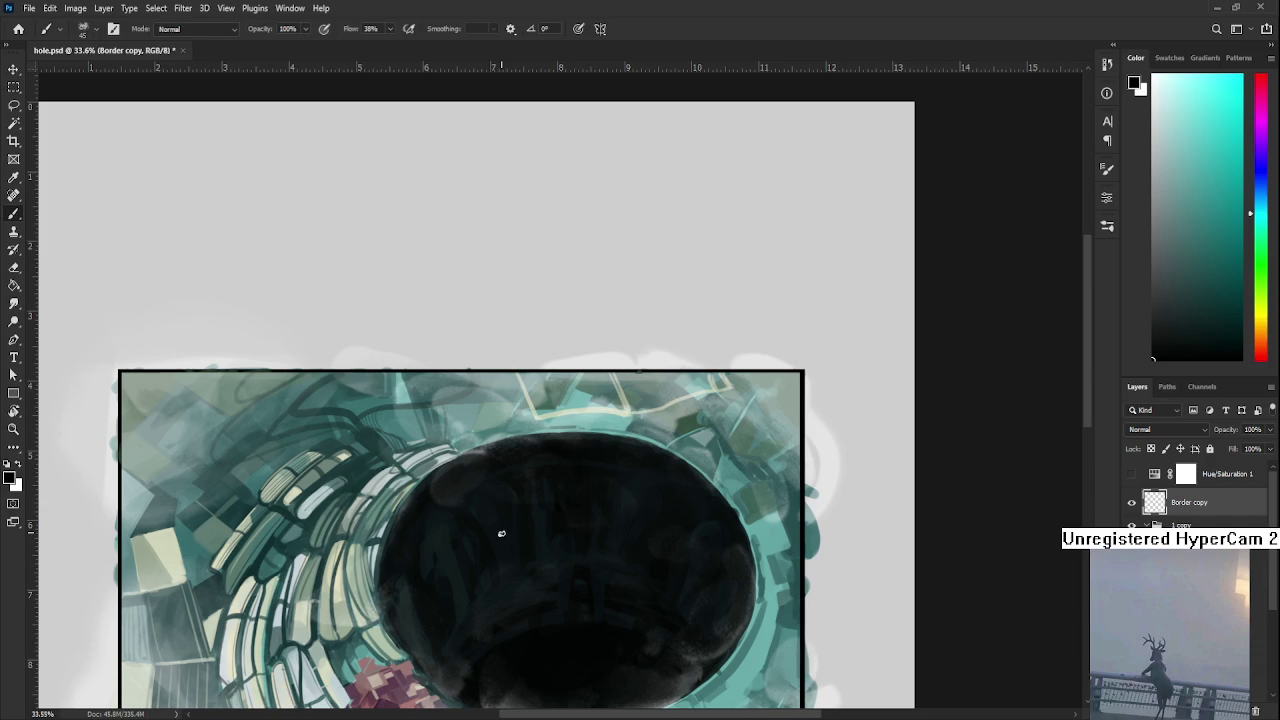
key(e)
key(b)
drag(674, 498, 606, 465)
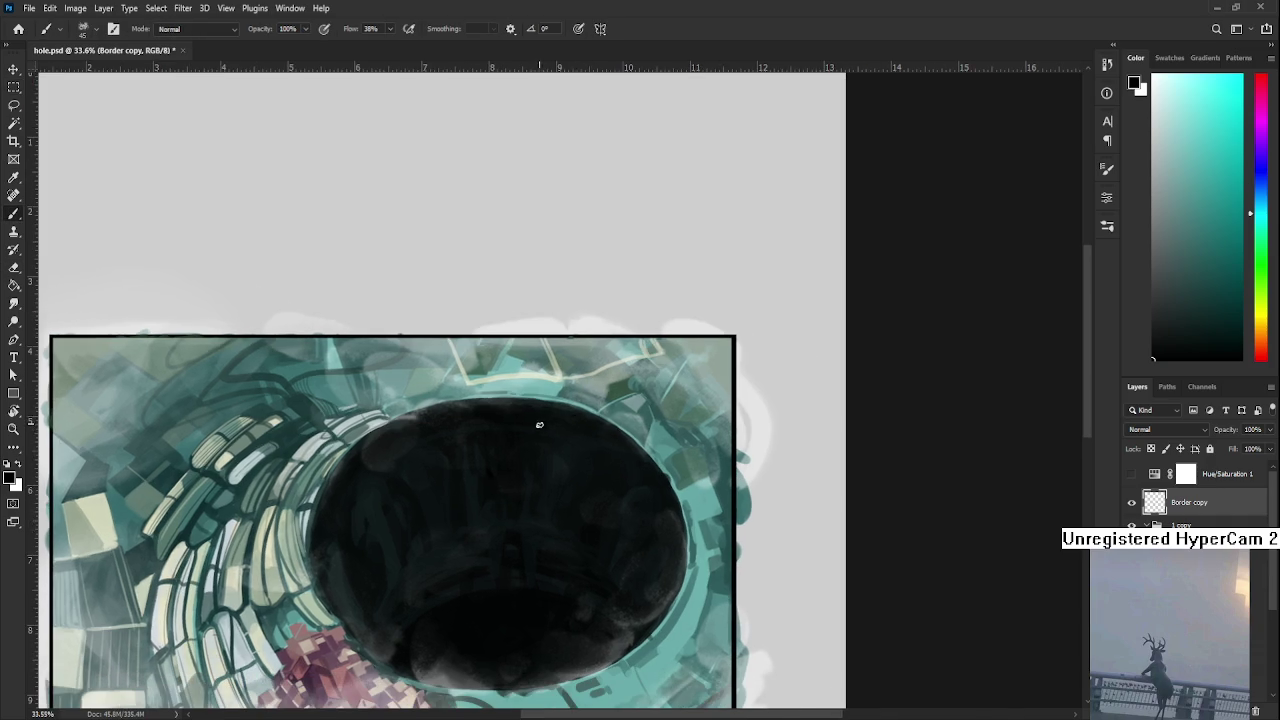
key(bracketright)
key(bracketright)
key(bracketright)
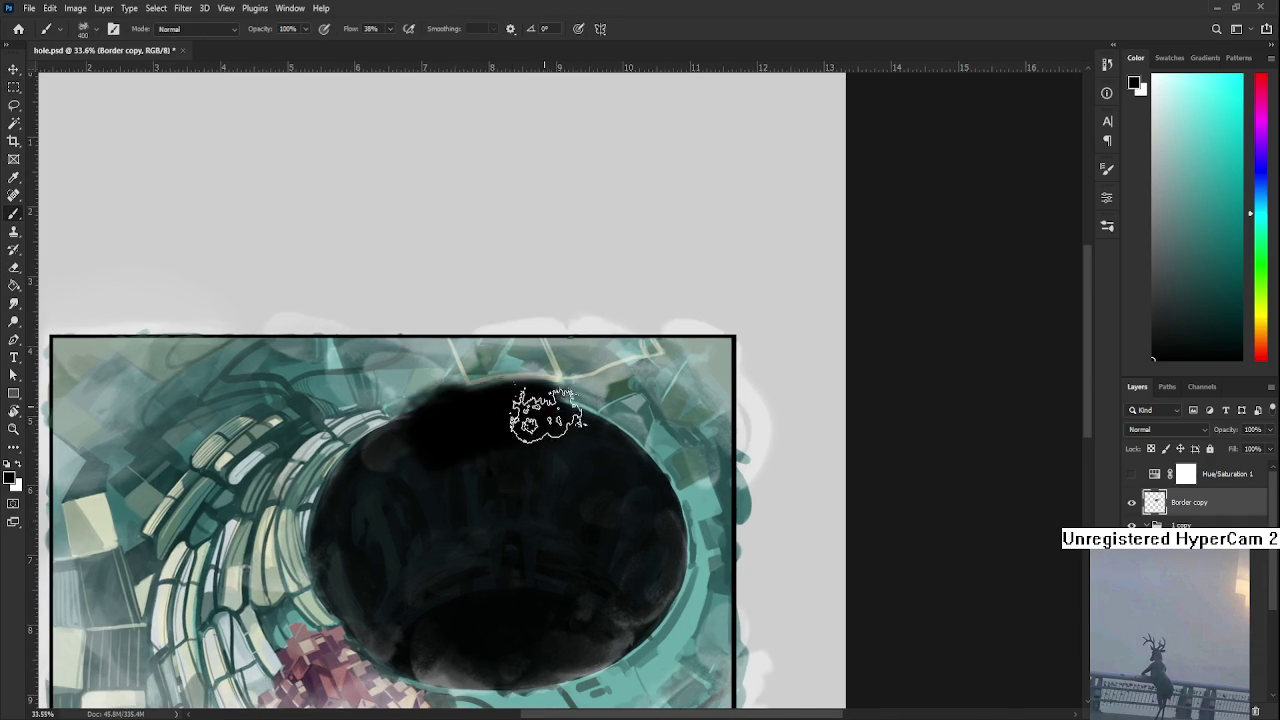
key(x)
scroll(1110, 497, down, 2)
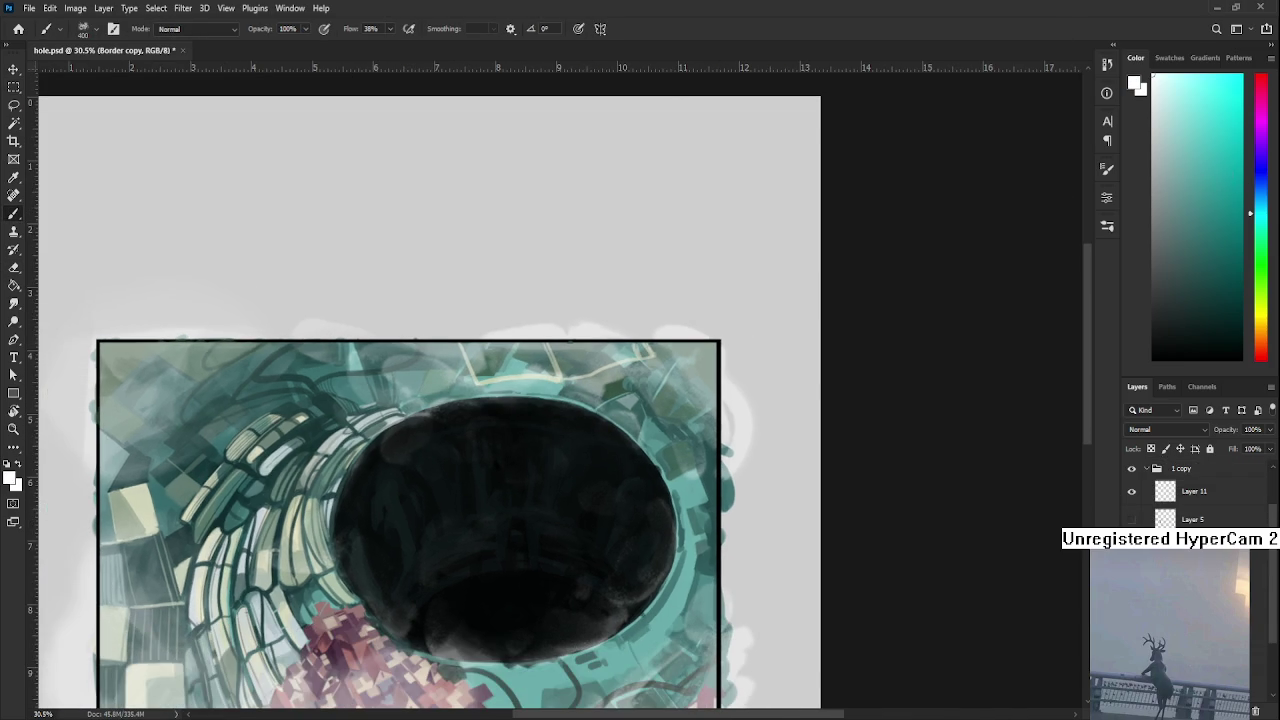
key(alt+bracketleft)
- Dab a soft glow at the hole's upper left and erase it back along the top rim
mouse_move(443, 423)
mouse_down()
mouse_move(491, 480)
mouse_move(486, 457)
mouse_move(449, 451)
mouse_move(463, 449)
mouse_move(417, 492)
mouse_move(420, 480)
mouse_move(463, 503)
mouse_move(471, 457)
mouse_move(417, 429)
mouse_move(406, 443)
mouse_move(500, 418)
mouse_move(417, 443)
mouse_move(454, 463)
mouse_move(457, 485)
mouse_move(532, 422)
mouse_up()
key(e)
mouse_move(531, 376)
mouse_down()
mouse_move(571, 377)
mouse_move(543, 371)
mouse_move(528, 390)
mouse_move(583, 386)
mouse_move(500, 371)
mouse_up()
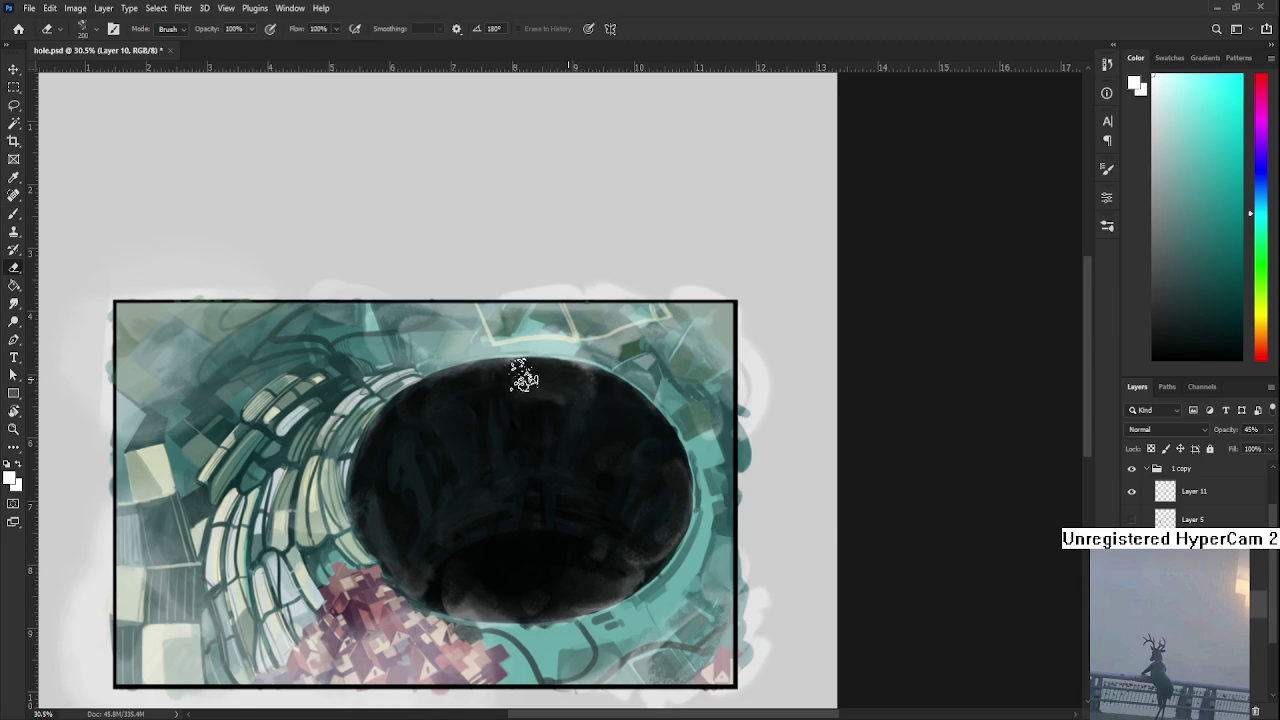
- Lighten a patch on the hole's top rim and paint a light patch in its centre
key(b)
key(e)
mouse_move(590, 380)
mouse_down()
mouse_move(566, 420)
mouse_move(617, 414)
mouse_move(531, 377)
mouse_move(549, 380)
mouse_move(560, 414)
mouse_move(614, 415)
mouse_up()
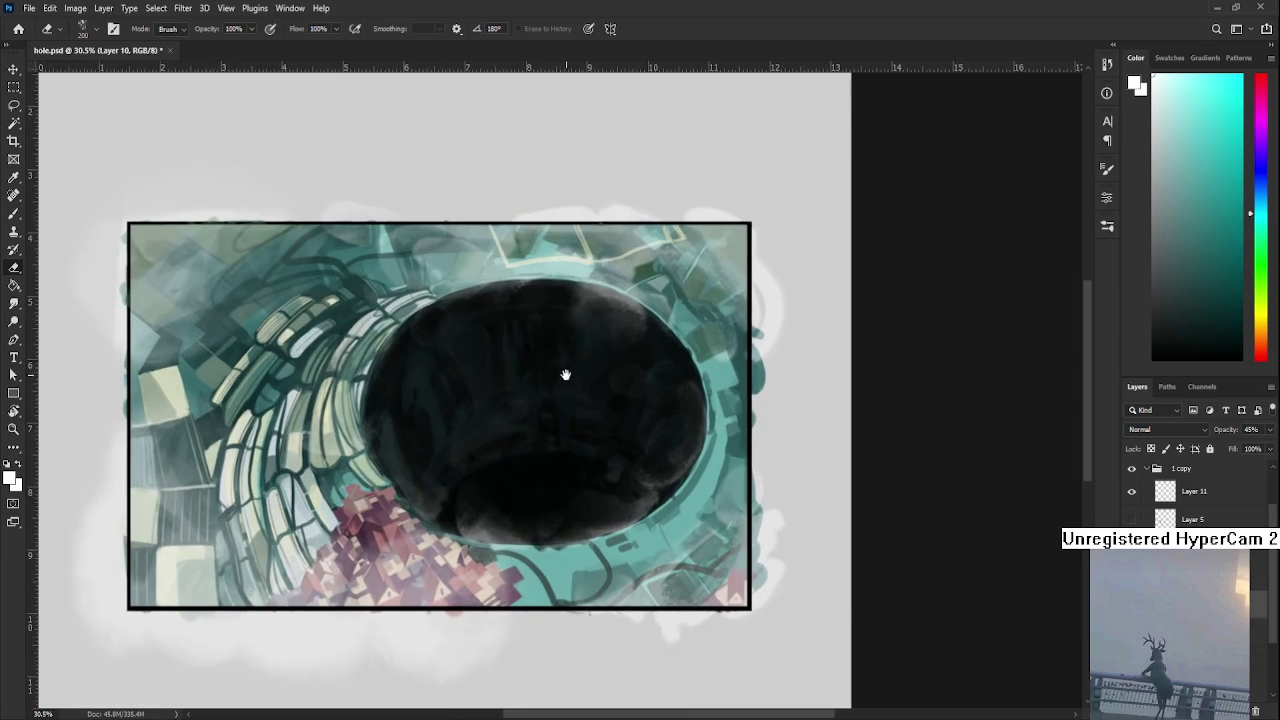
drag(544, 467, 566, 377)
key(b)
mouse_move(554, 420)
mouse_down()
mouse_move(514, 443)
mouse_move(586, 420)
mouse_move(587, 433)
mouse_move(520, 463)
mouse_move(540, 451)
mouse_move(534, 427)
mouse_up()
key(e)
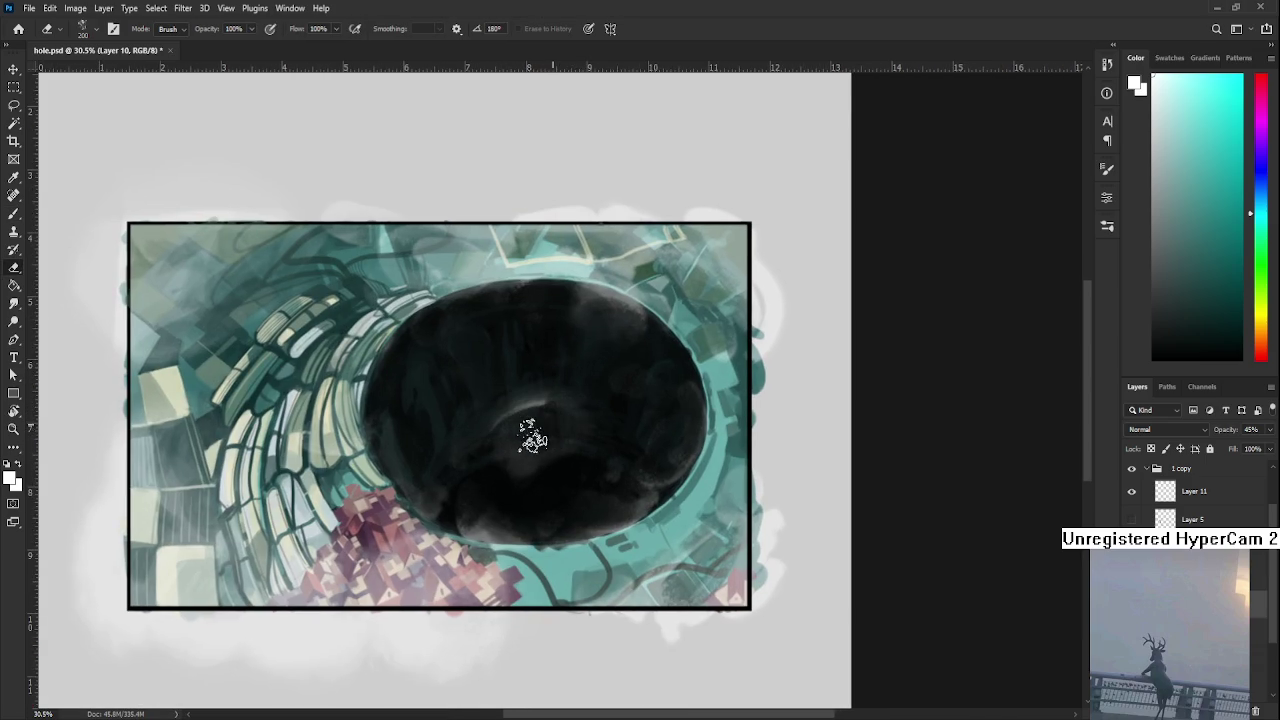
- Dab a light highlight inside the hole and erase it into a faint diagonal sweep
key(b)
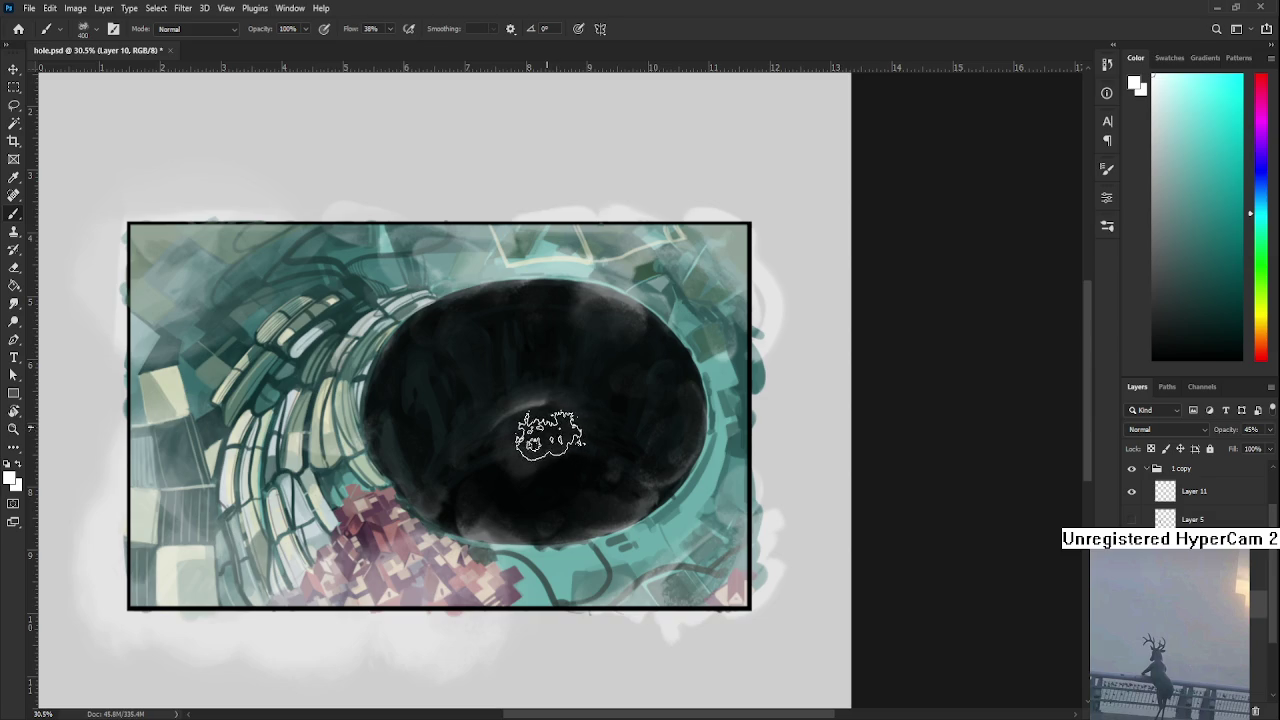
click(543, 430)
key(e)
drag(526, 423, 566, 451)
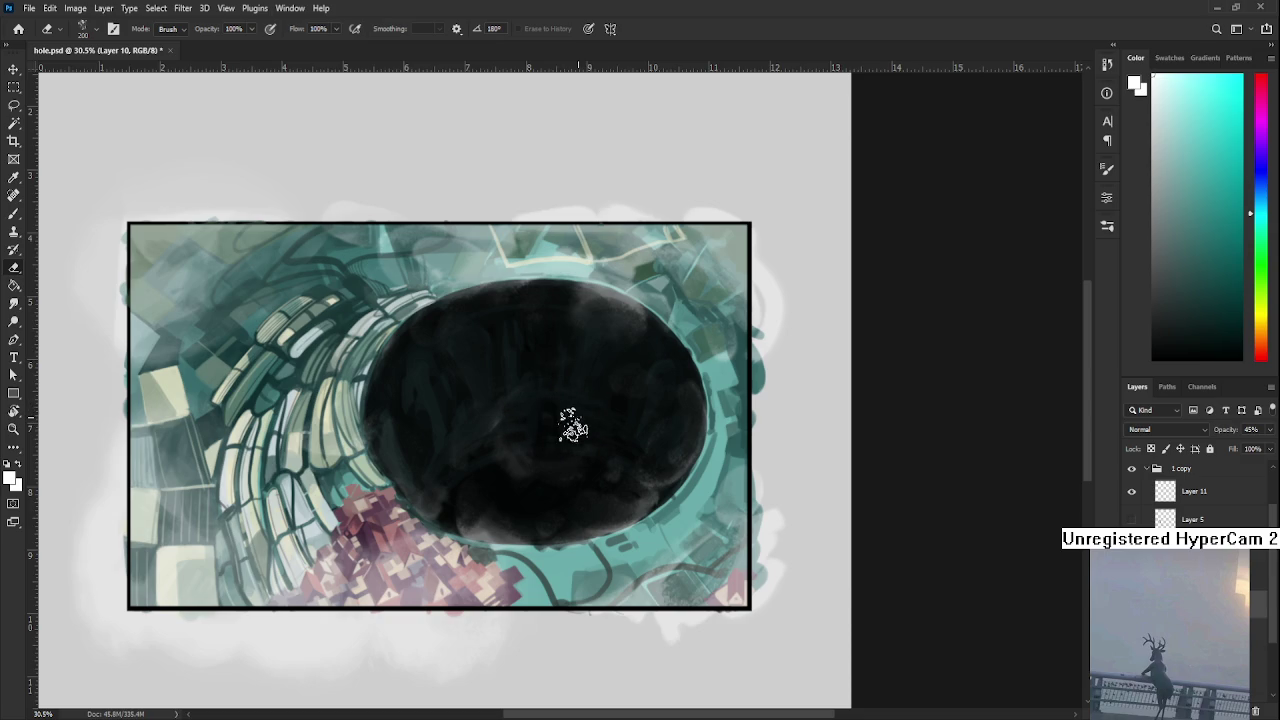
mouse_move(545, 458)
mouse_down()
mouse_move(585, 466)
mouse_move(534, 449)
mouse_move(546, 466)
mouse_move(589, 467)
mouse_move(571, 477)
mouse_move(543, 449)
mouse_move(520, 466)
mouse_move(494, 446)
mouse_move(540, 463)
mouse_move(543, 449)
mouse_move(501, 474)
mouse_move(526, 466)
mouse_move(471, 451)
mouse_move(471, 493)
mouse_up()
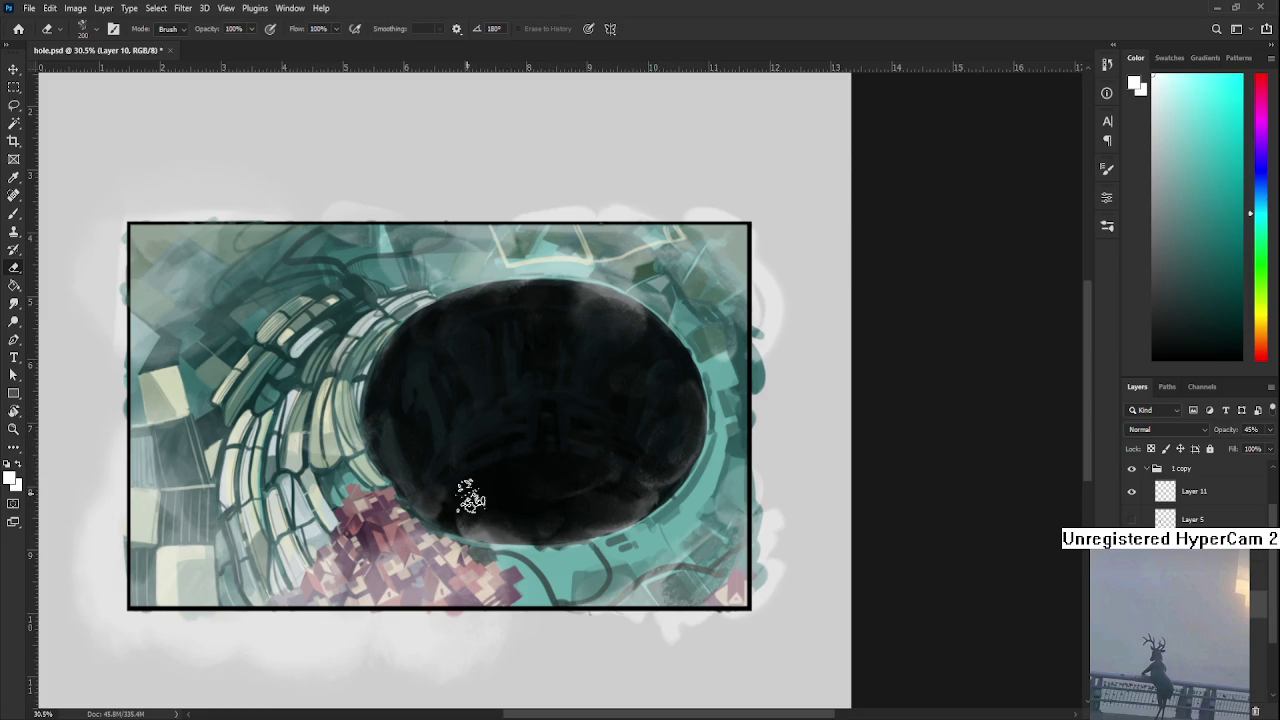
mouse_move(543, 434)
mouse_down()
mouse_move(529, 386)
mouse_move(546, 372)
mouse_move(470, 385)
mouse_move(526, 349)
mouse_move(523, 366)
mouse_move(562, 378)
mouse_move(494, 443)
mouse_move(509, 443)
mouse_move(494, 414)
mouse_move(508, 371)
mouse_move(491, 406)
mouse_move(571, 366)
mouse_move(521, 387)
mouse_move(537, 366)
mouse_move(466, 451)
mouse_move(517, 423)
mouse_move(514, 437)
mouse_move(448, 458)
mouse_move(546, 431)
mouse_move(496, 430)
mouse_move(497, 443)
mouse_move(591, 389)
mouse_move(600, 403)
mouse_move(526, 449)
mouse_move(503, 431)
mouse_move(534, 391)
mouse_move(575, 402)
mouse_move(551, 363)
mouse_move(551, 391)
mouse_move(580, 403)
mouse_move(567, 370)
mouse_move(623, 366)
mouse_move(523, 397)
mouse_move(545, 380)
mouse_move(603, 380)
mouse_move(600, 395)
mouse_up()
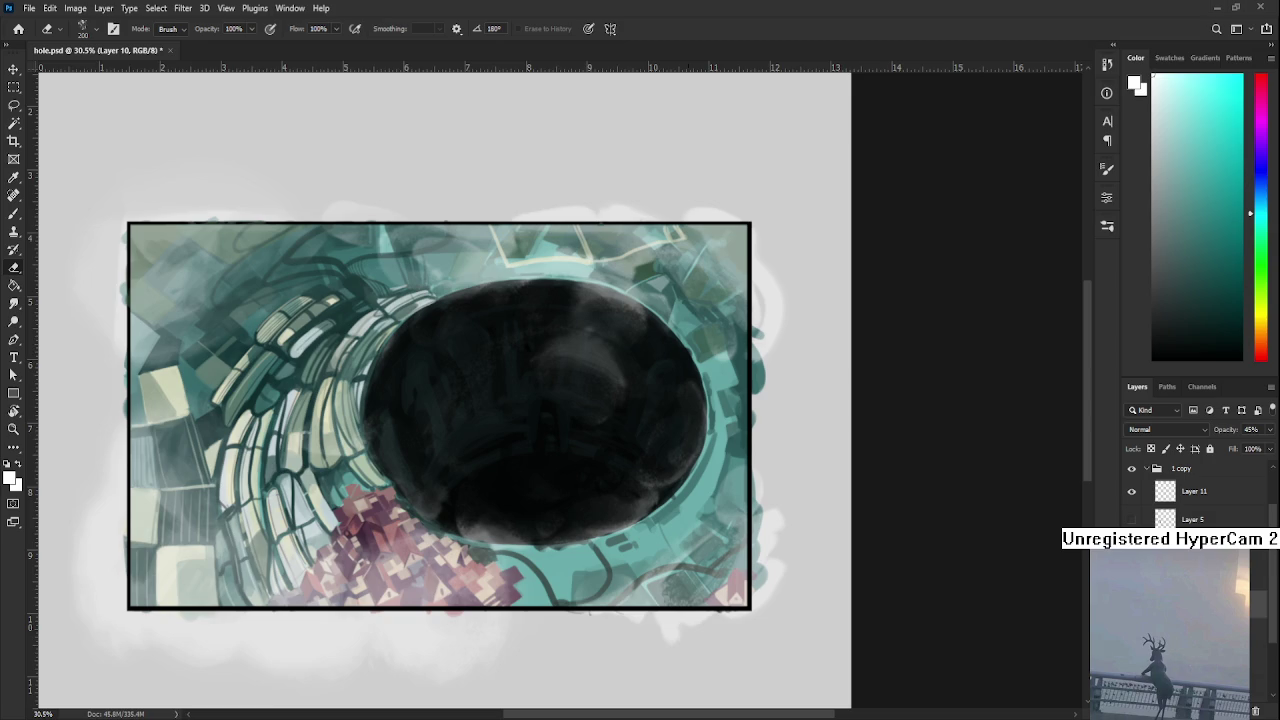
key(b)
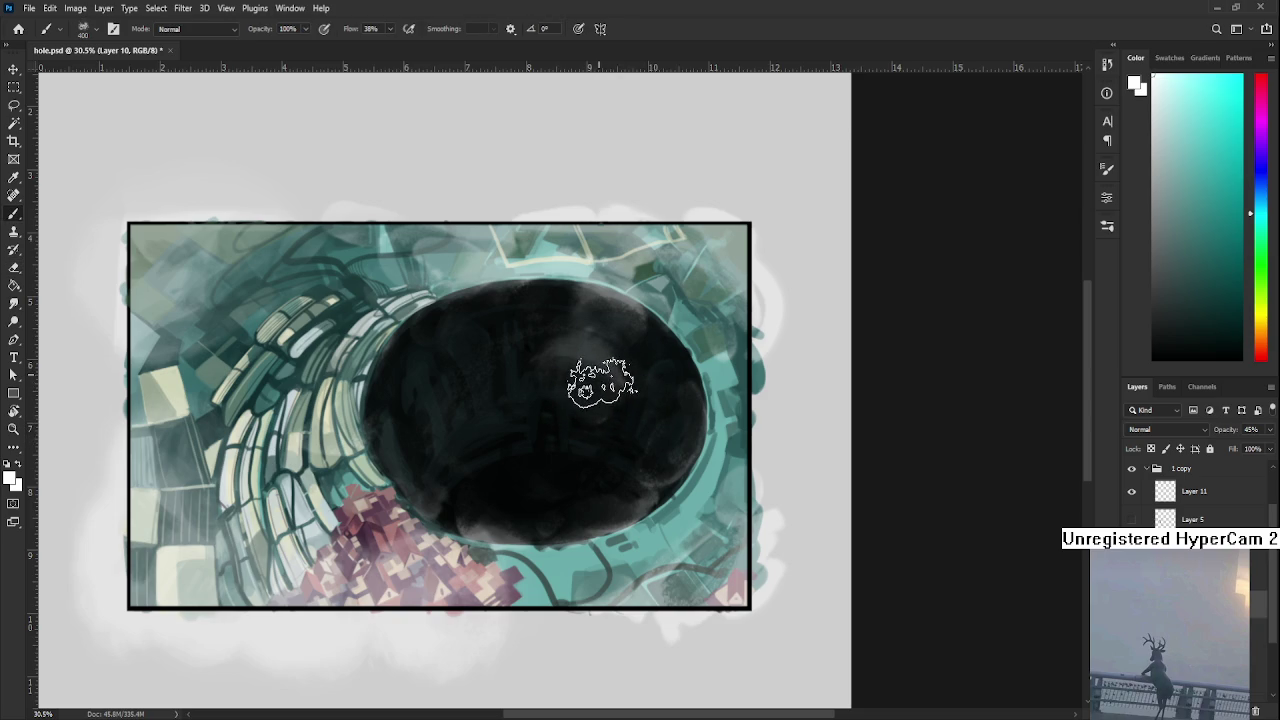
- Erase back the hole's upper-right edge so it fades softly toward the teal bricks
key(e)
mouse_move(612, 377)
mouse_down()
mouse_move(657, 370)
mouse_move(614, 371)
mouse_move(623, 386)
mouse_up()
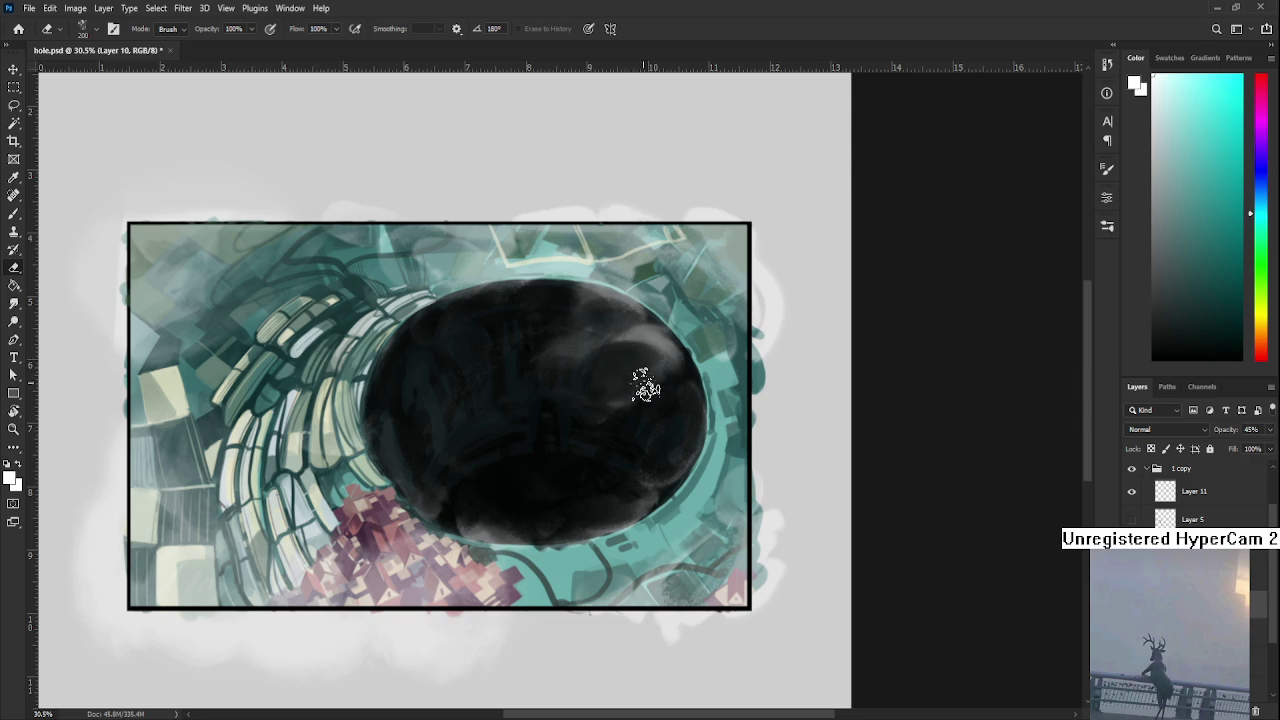
mouse_move(650, 360)
mouse_down()
mouse_move(668, 378)
mouse_move(705, 370)
mouse_move(643, 453)
mouse_up()
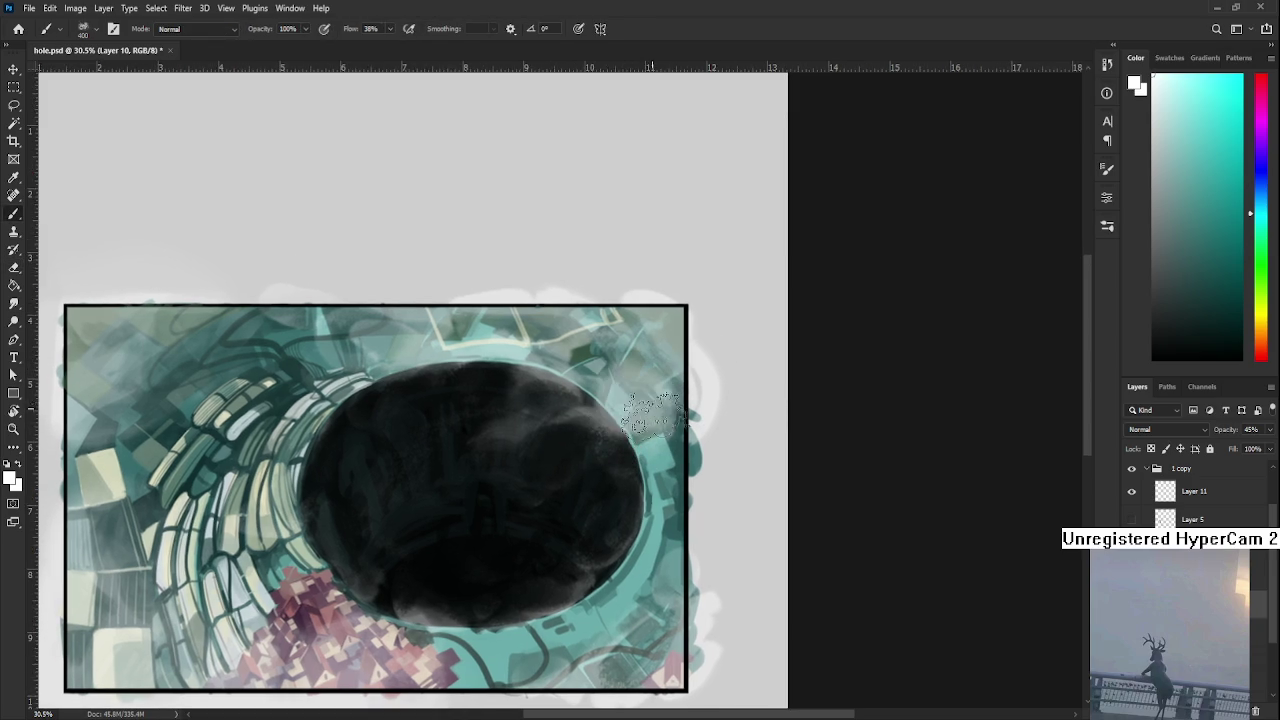
mouse_move(645, 388)
mouse_down()
mouse_move(570, 460)
mouse_move(559, 455)
mouse_move(566, 423)
mouse_move(594, 457)
mouse_move(594, 434)
mouse_move(555, 418)
mouse_move(588, 420)
mouse_move(560, 443)
mouse_move(561, 432)
mouse_move(571, 443)
mouse_move(571, 429)
mouse_move(584, 432)
mouse_move(571, 443)
mouse_move(557, 429)
mouse_move(529, 486)
mouse_up()
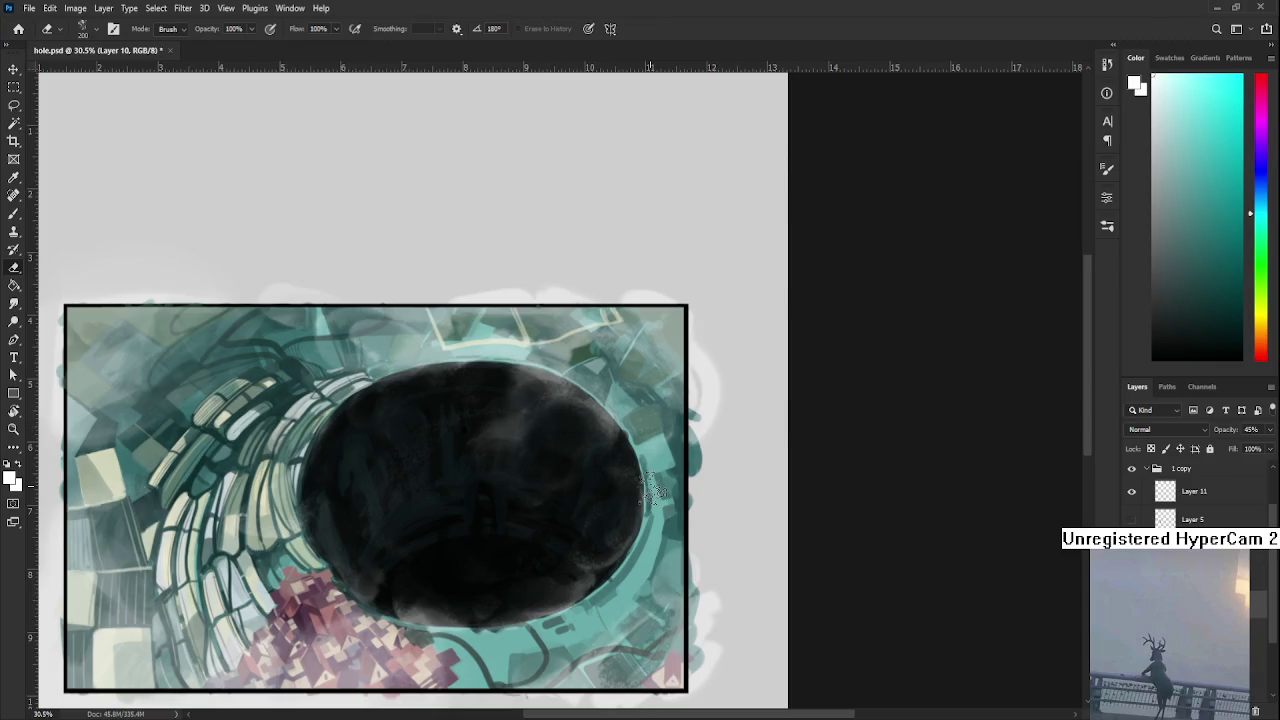
key(r)
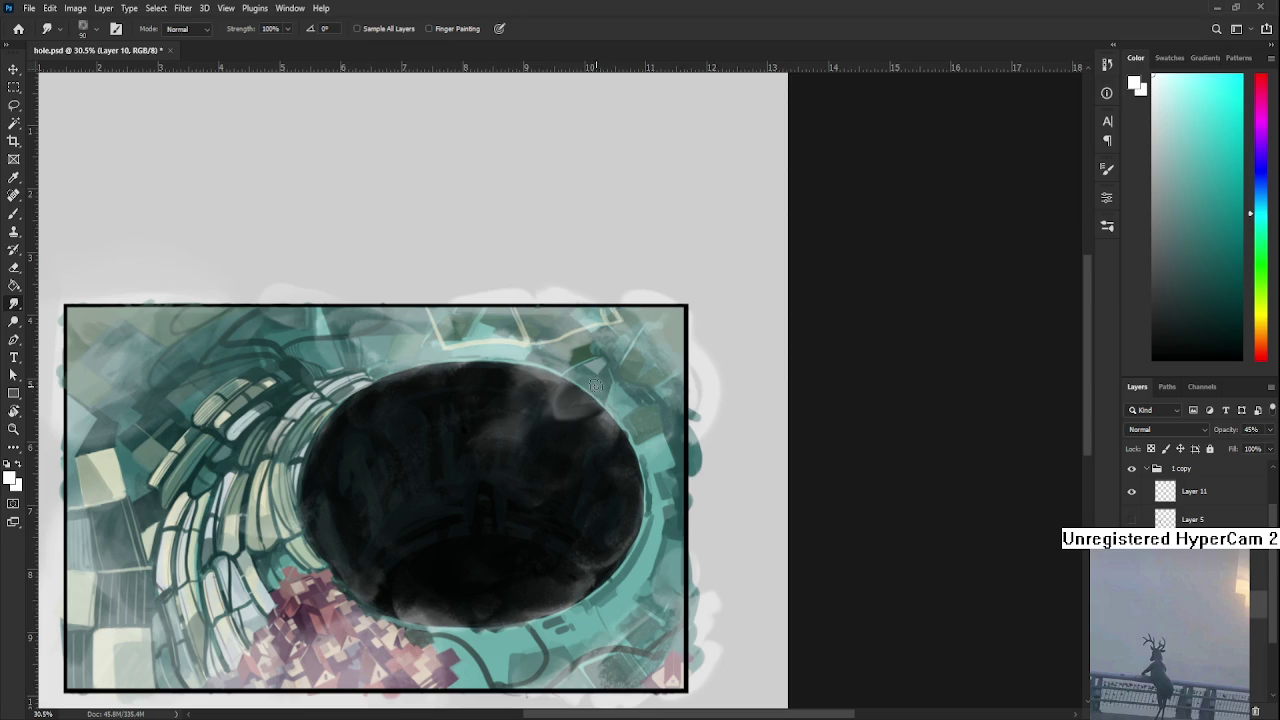
- Smudge the hole's upper-right rim up and left into soft grey curls
drag(598, 391, 584, 384)
mouse_move(554, 426)
mouse_down()
mouse_move(597, 420)
mouse_move(548, 423)
mouse_up()
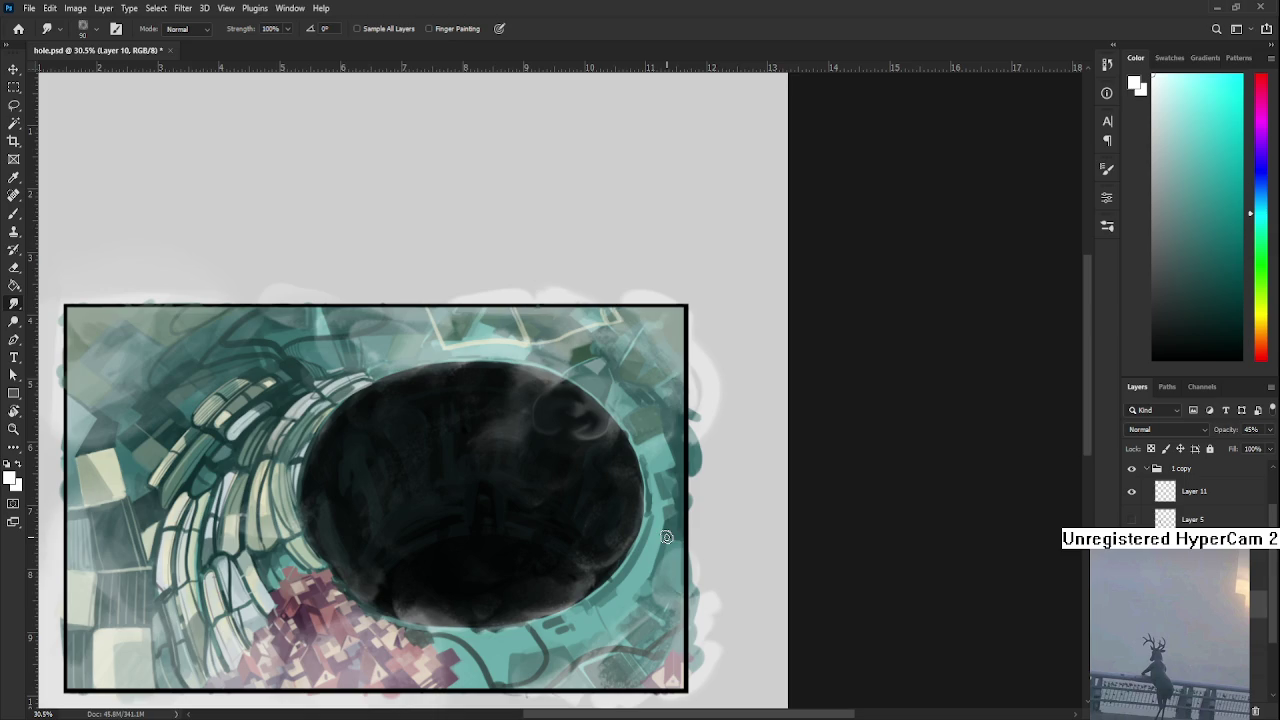
- Erase small patches along the dark hole's upper rim on Layer 10 so grey haze shows through
key(e)
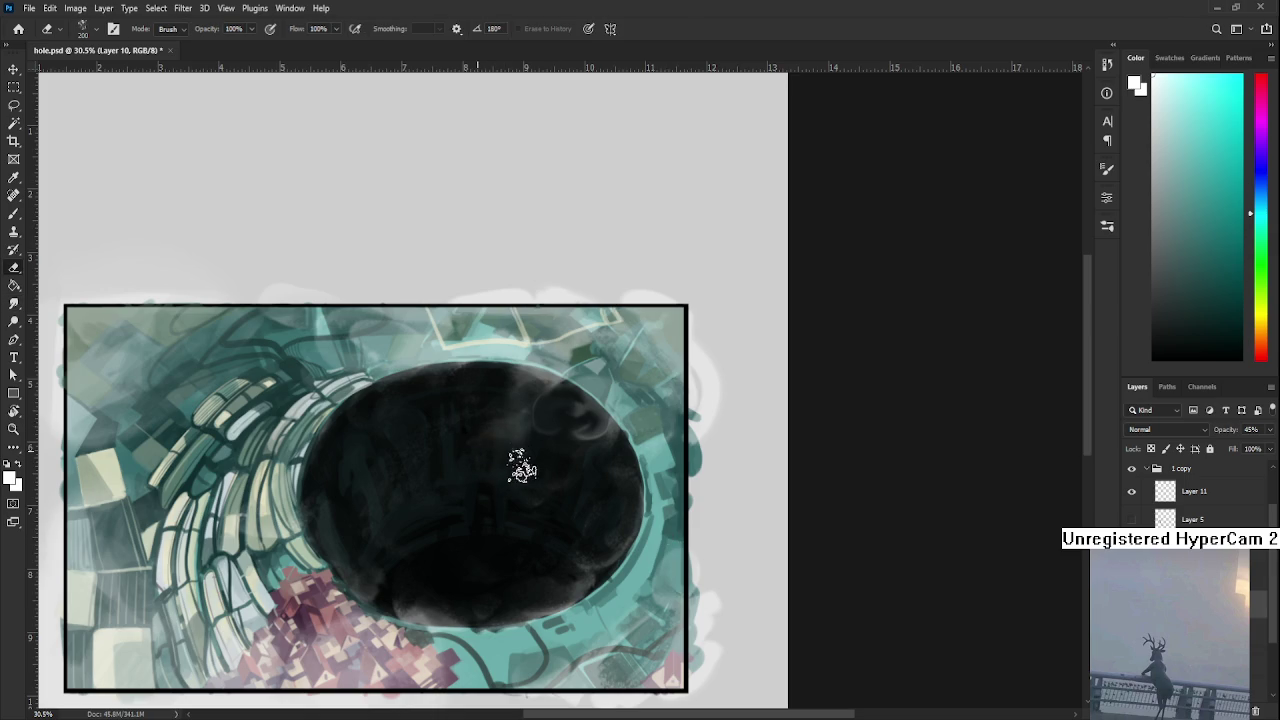
mouse_move(474, 374)
mouse_down()
mouse_move(488, 400)
mouse_move(429, 386)
mouse_move(437, 420)
mouse_move(477, 414)
mouse_move(493, 388)
mouse_up()
key(b)
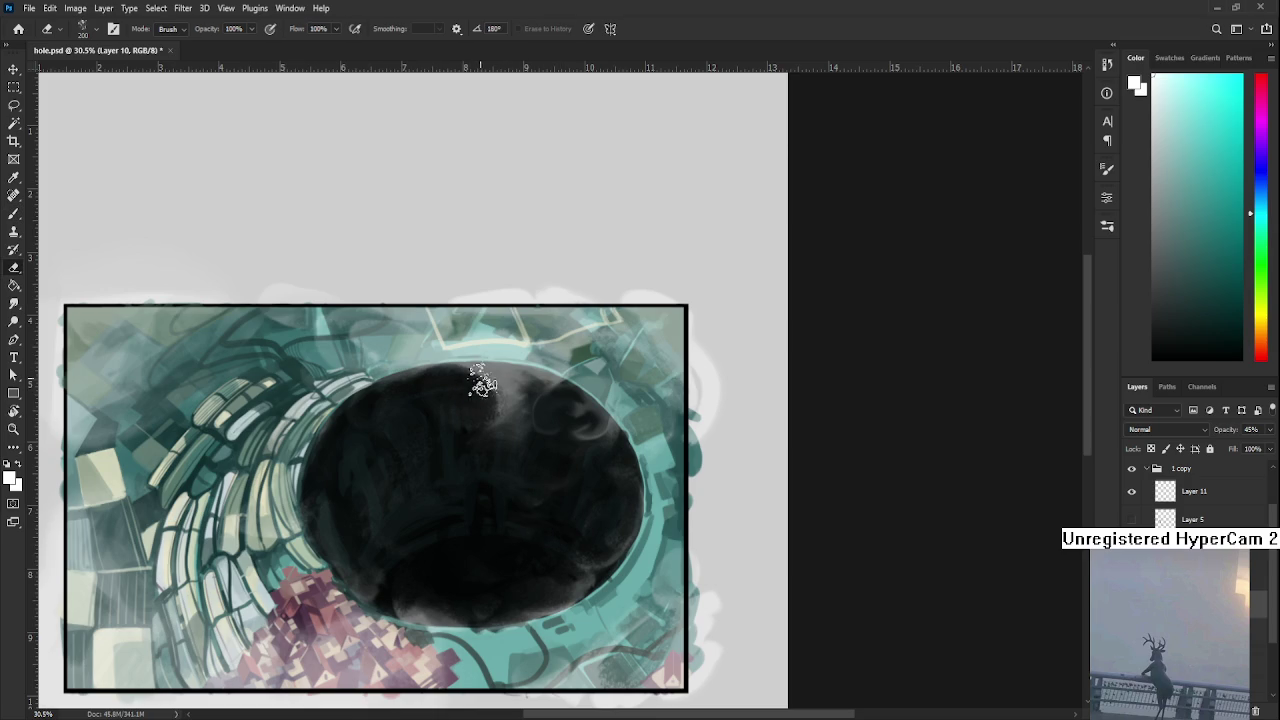
key(e)
drag(472, 388, 460, 410)
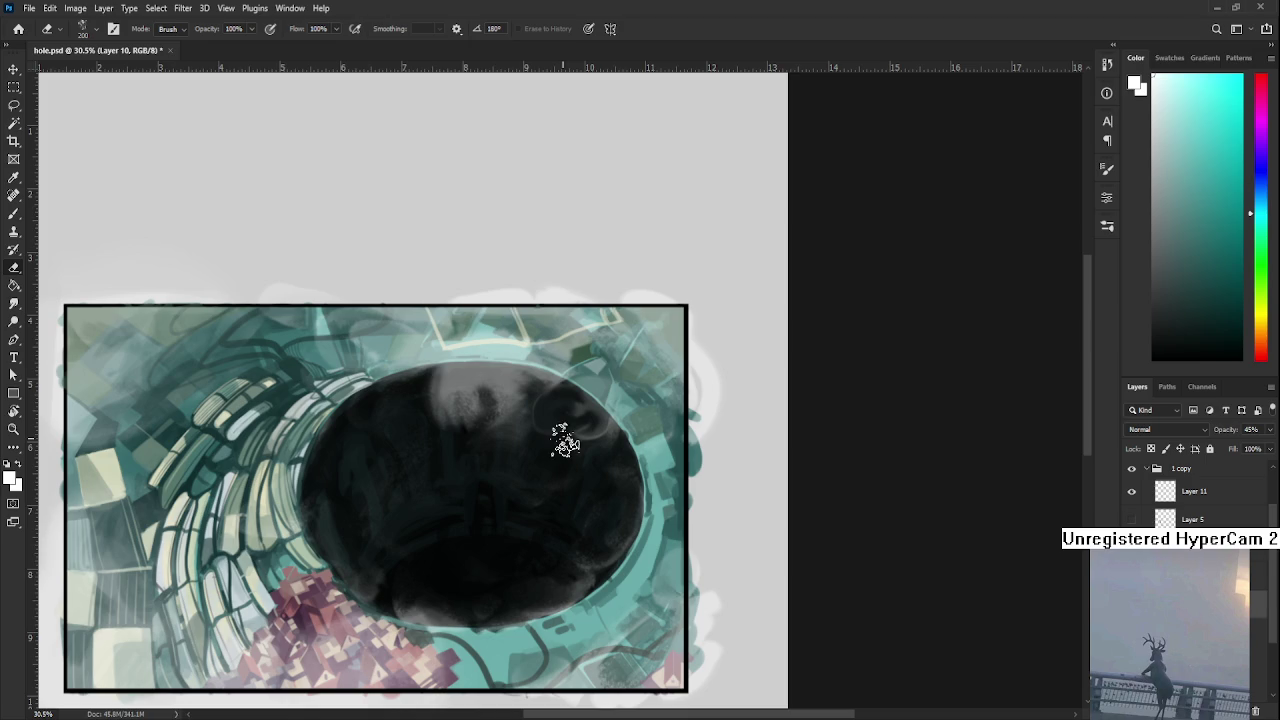
scroll(497, 463, left, 2)
- Erase back over the grey patch at the hole's top until only a faint haze remains
mouse_move(550, 425)
mouse_down()
mouse_move(511, 391)
mouse_move(522, 387)
mouse_move(543, 423)
mouse_move(554, 393)
mouse_move(534, 414)
mouse_move(514, 400)
mouse_move(531, 380)
mouse_move(527, 393)
mouse_move(571, 400)
mouse_move(560, 386)
mouse_move(580, 394)
mouse_move(606, 371)
mouse_move(586, 366)
mouse_move(575, 377)
mouse_move(610, 372)
mouse_move(531, 392)
mouse_move(555, 380)
mouse_move(562, 391)
mouse_up()
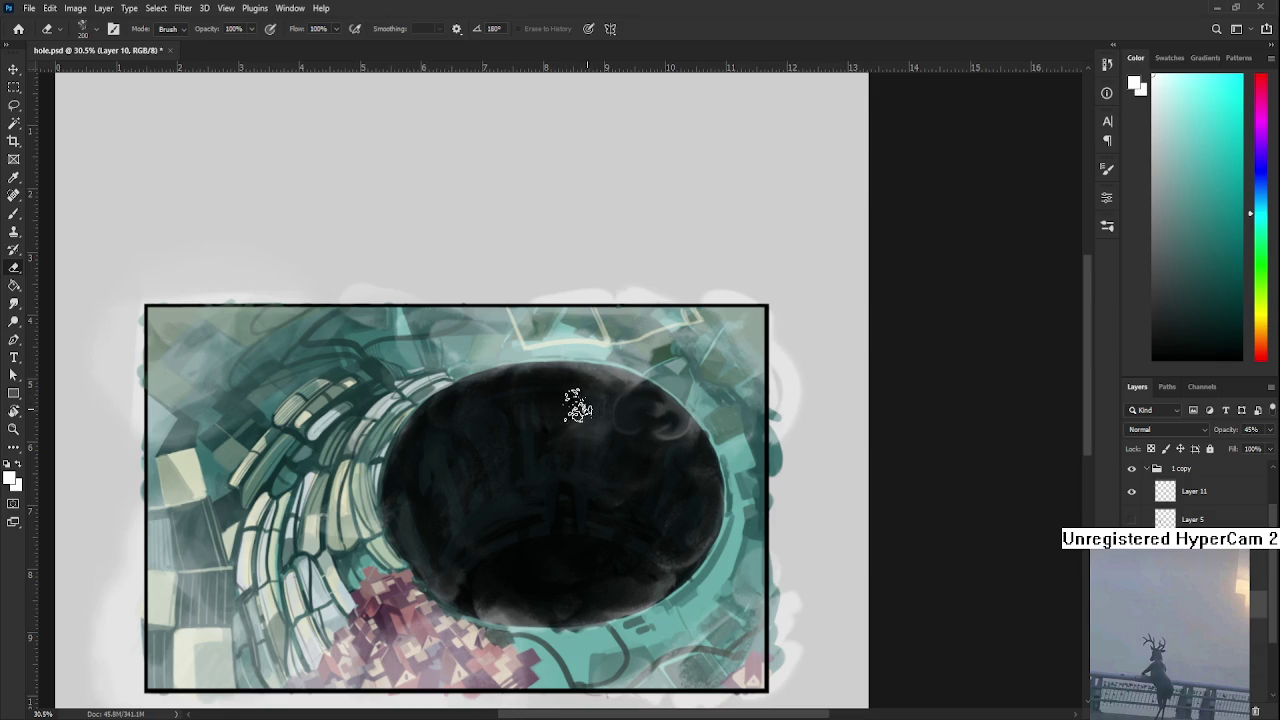
key(b)
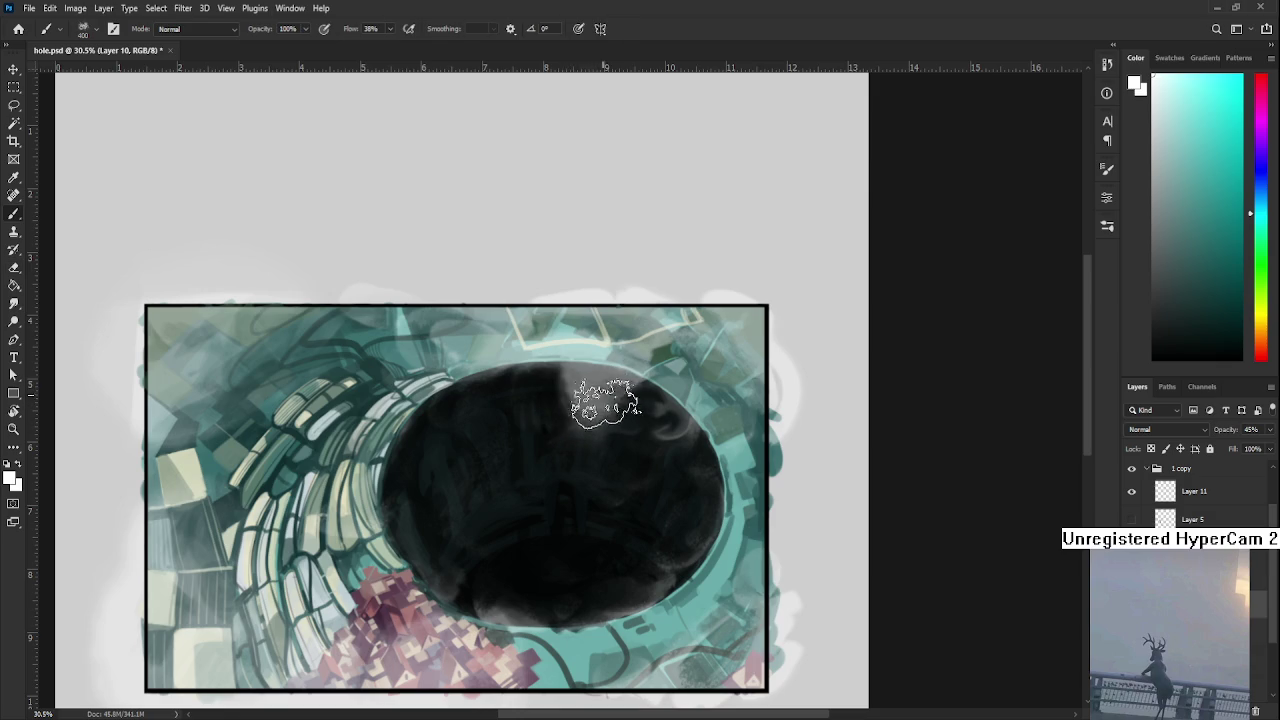
key(e)
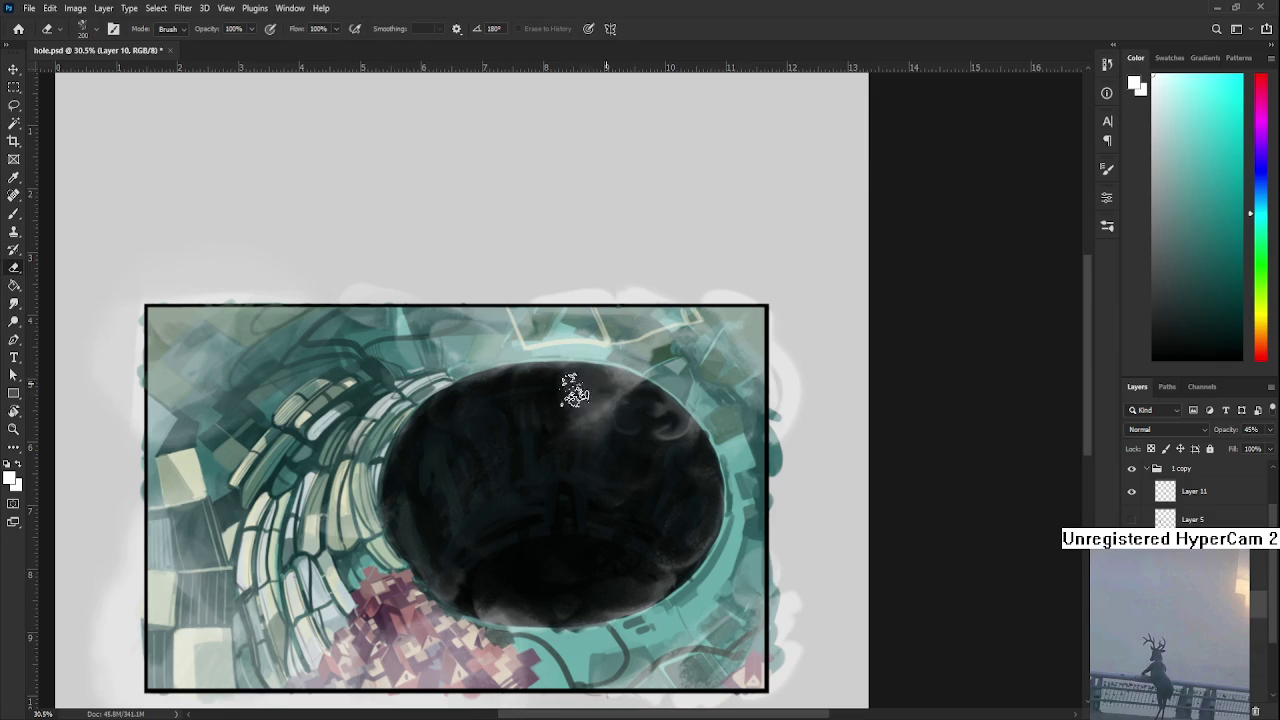
mouse_move(560, 382)
mouse_down()
mouse_move(560, 401)
mouse_move(529, 400)
mouse_move(580, 391)
mouse_up()
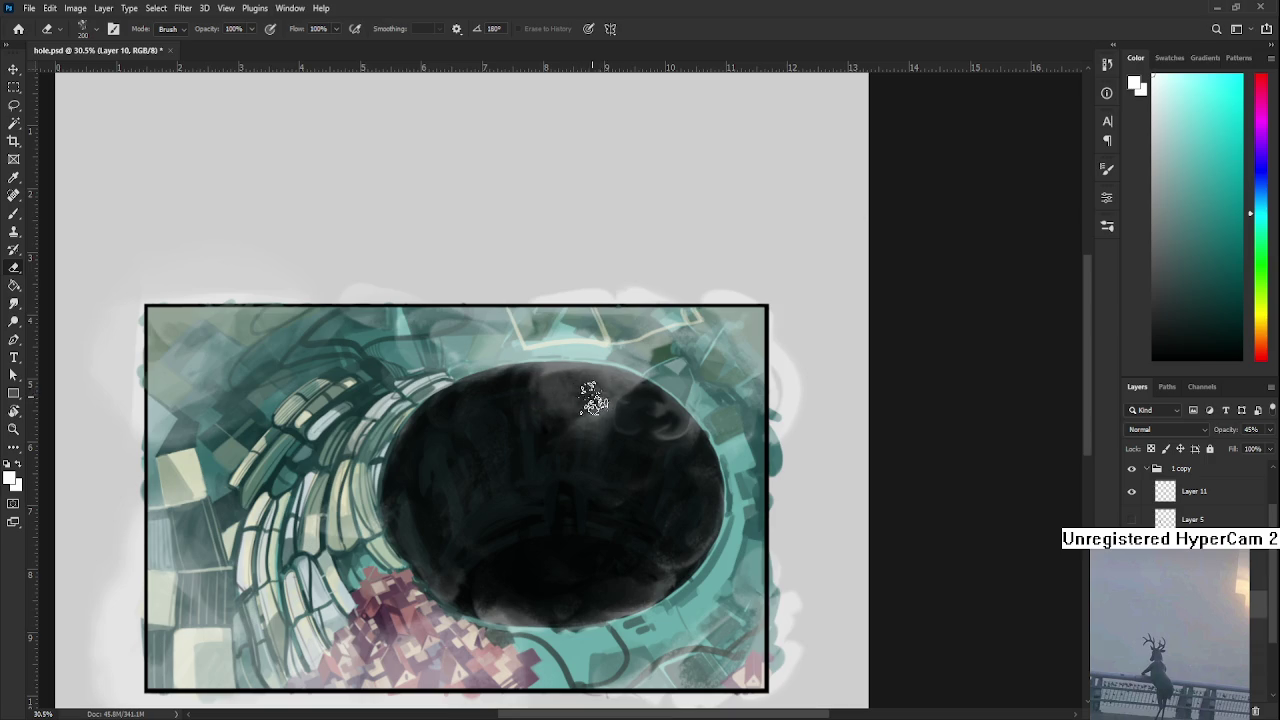
mouse_move(586, 386)
mouse_down()
mouse_move(614, 400)
mouse_move(600, 366)
mouse_move(629, 409)
mouse_up()
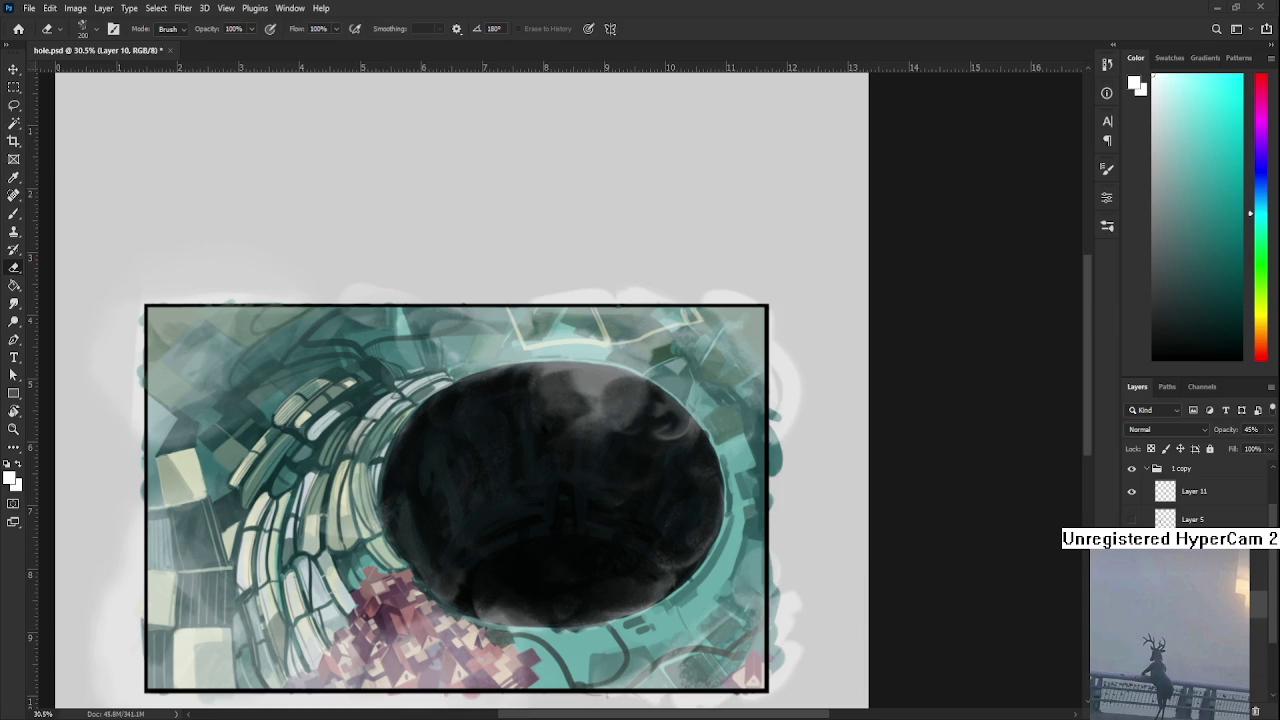
- Zoom out and alternate Brush and Eraser on the hole's upper-right rim and lower interior
scroll(615, 520, down, 1)
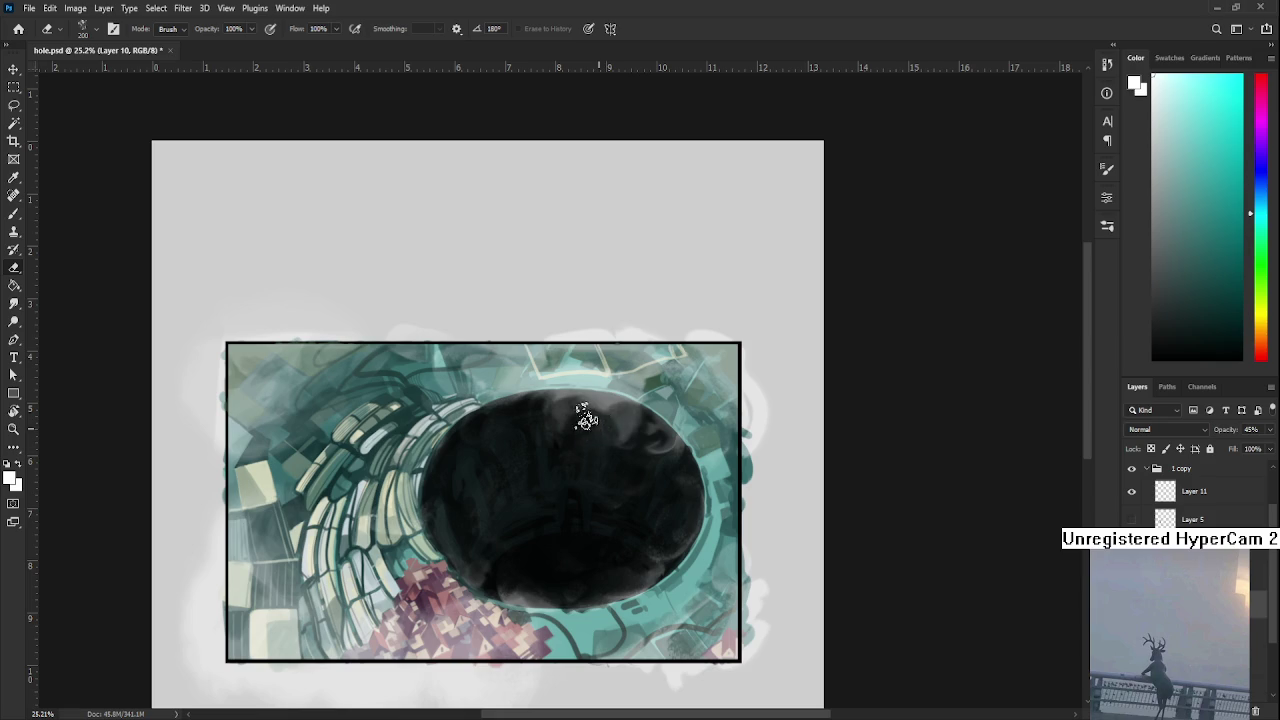
key(b)
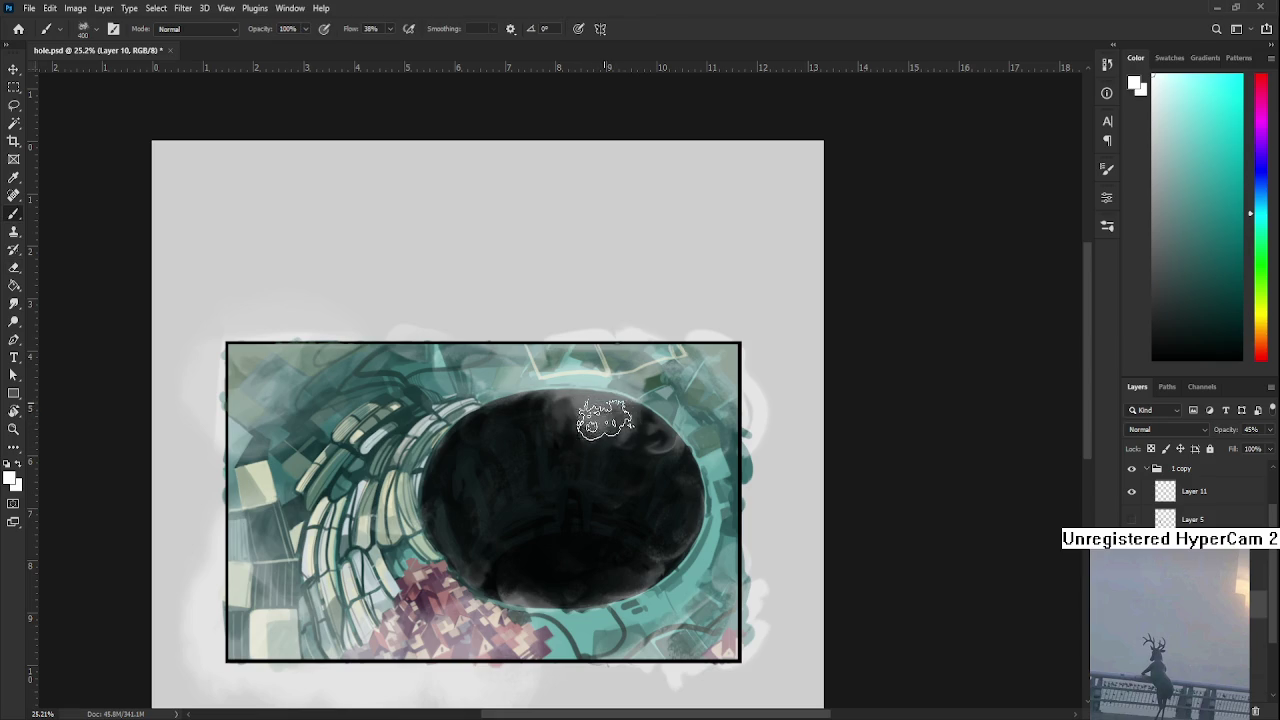
key(e)
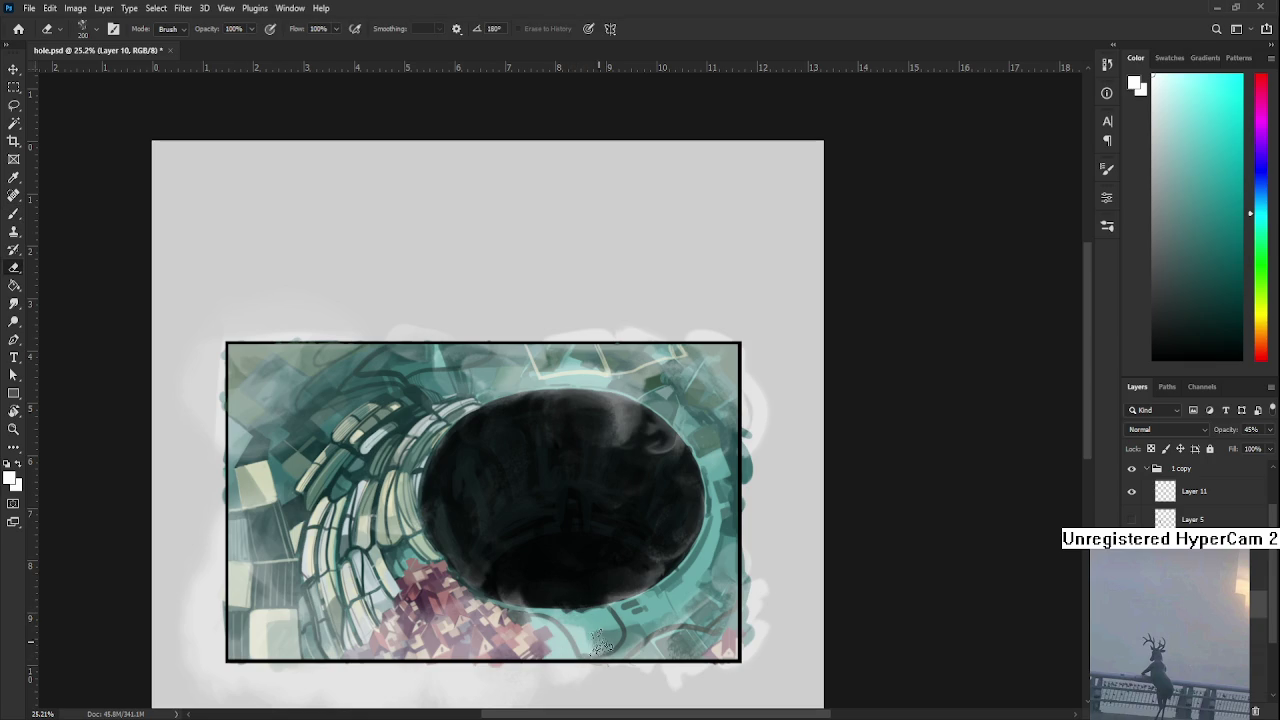
key(b)
key(e)
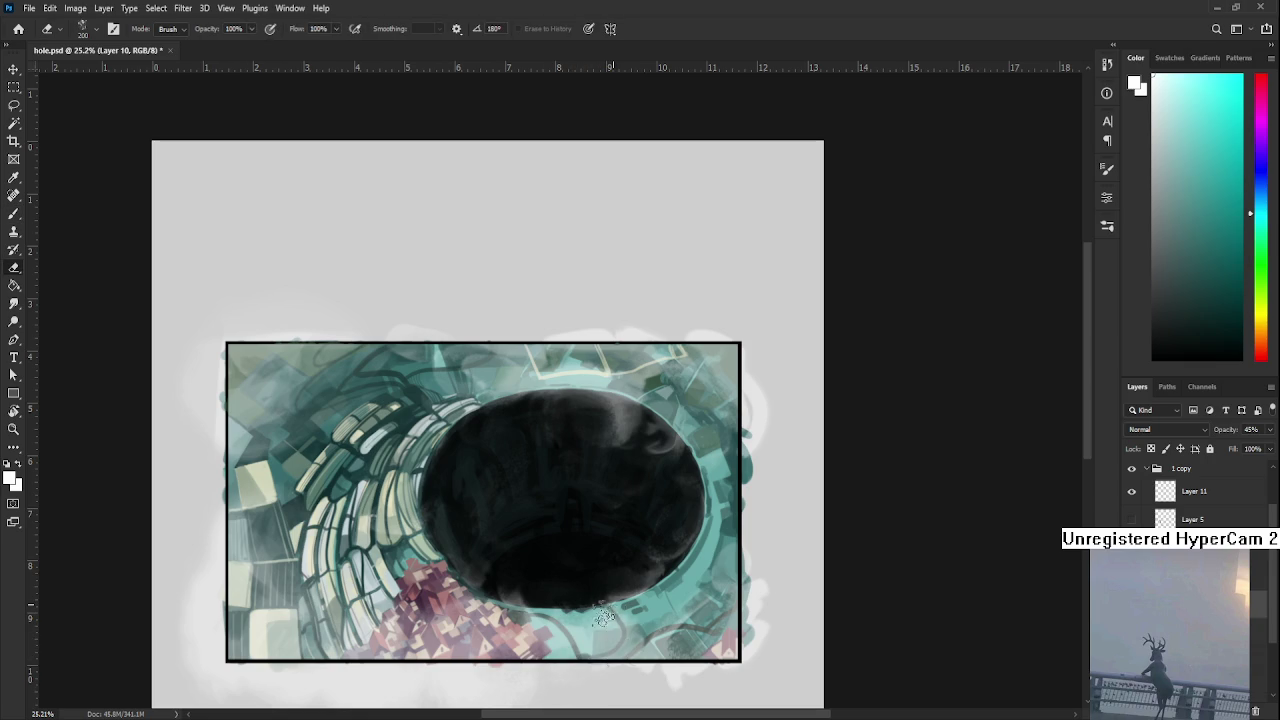
mouse_move(597, 450)
mouse_down()
mouse_move(633, 408)
mouse_move(630, 426)
mouse_up()
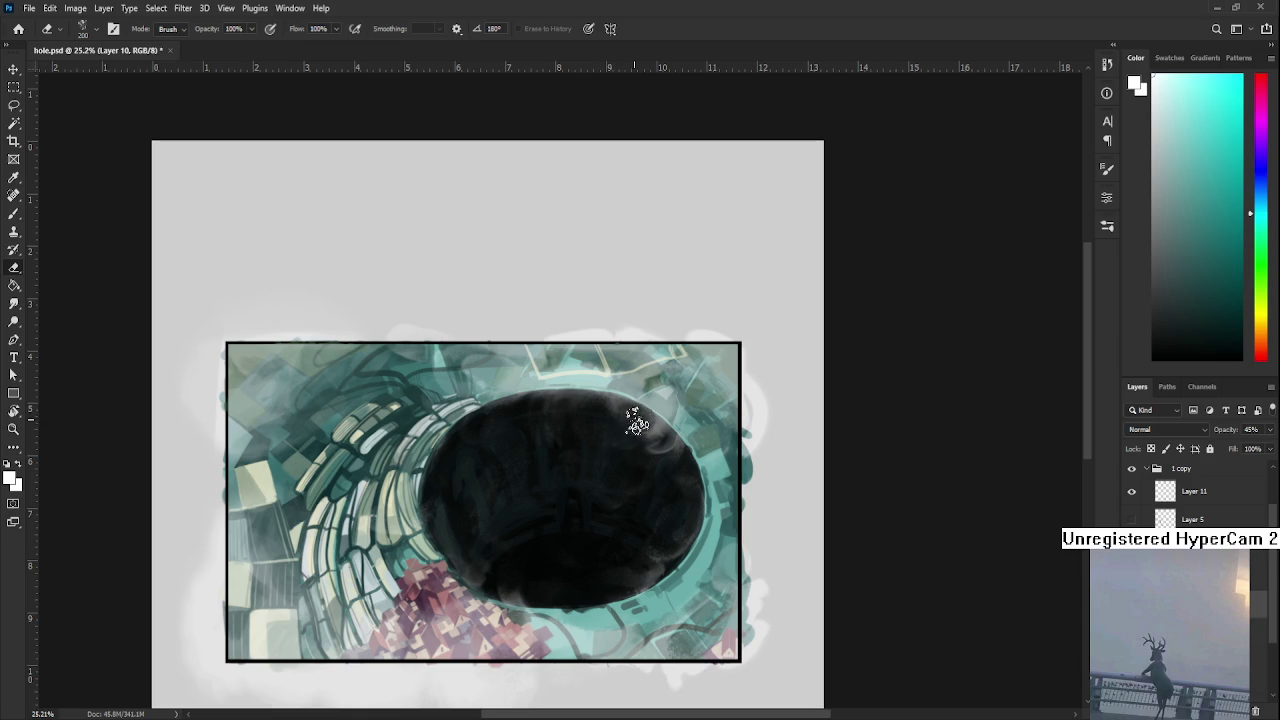
mouse_move(630, 427)
mouse_down()
mouse_move(672, 396)
mouse_move(621, 468)
mouse_move(489, 424)
mouse_up()
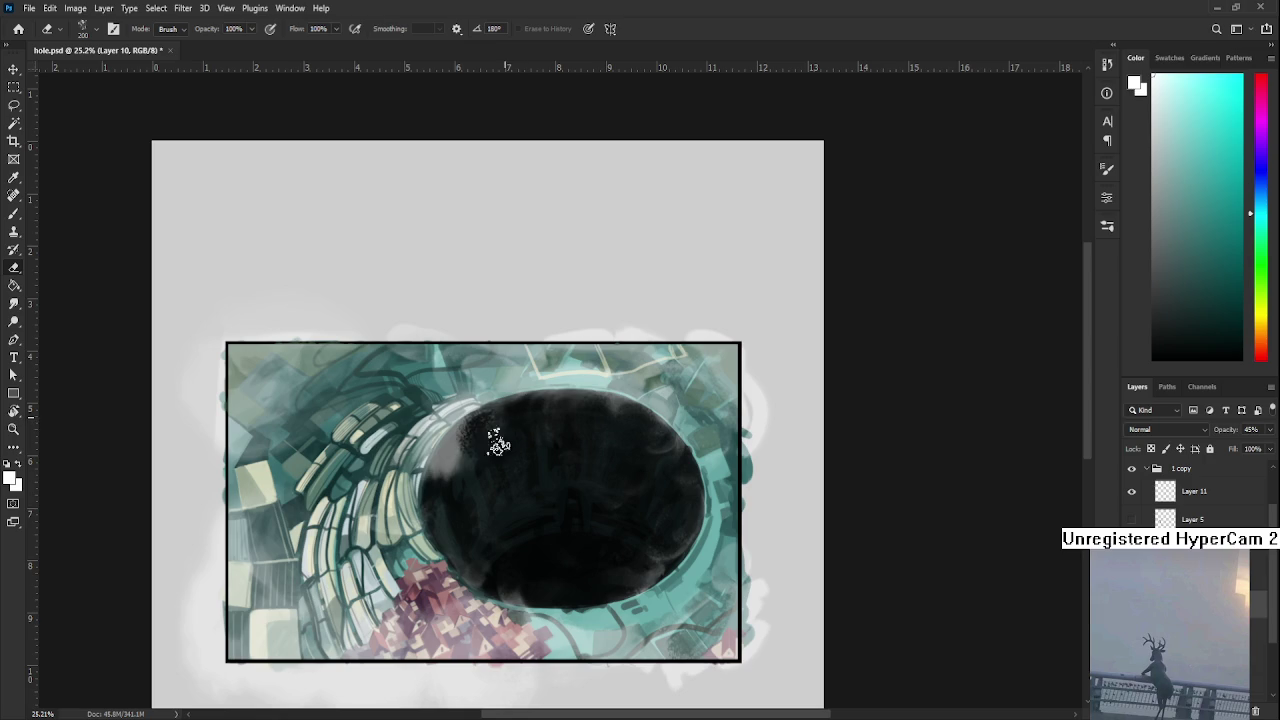
key(bracketleft)
key(bracketleft)
key(bracketleft)
key(bracketleft)
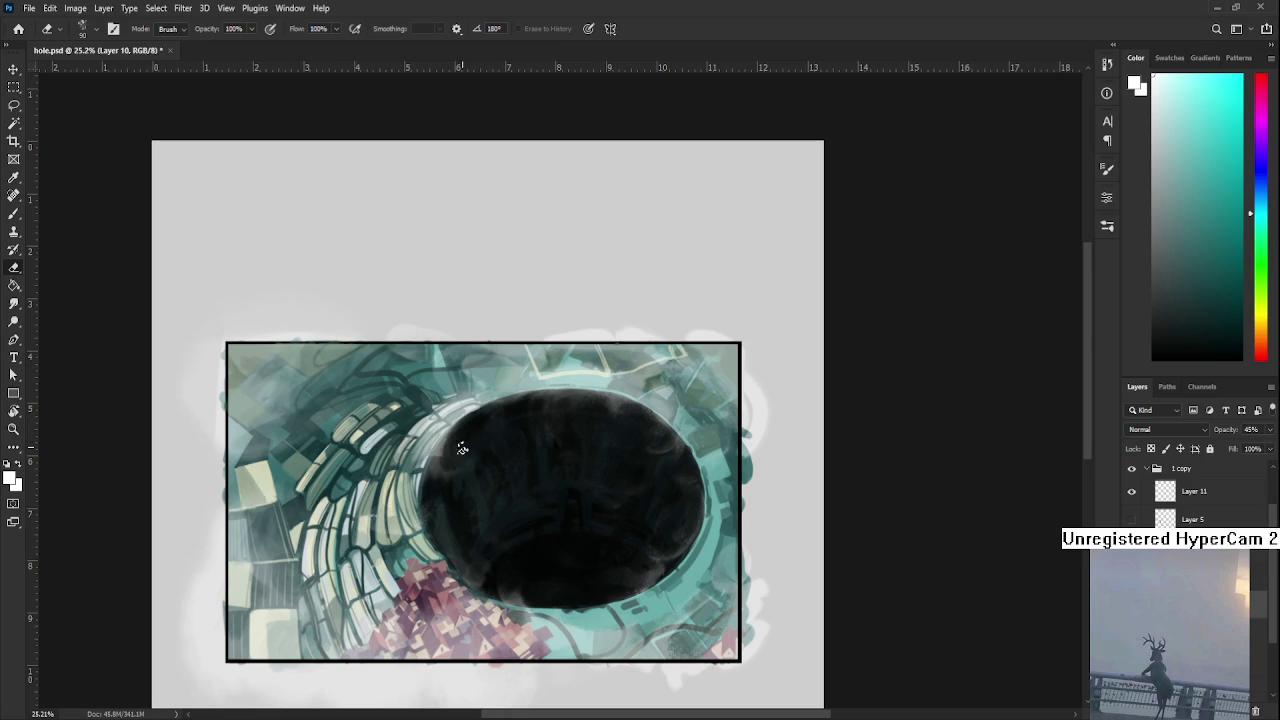
mouse_move(455, 457)
mouse_down()
mouse_move(443, 471)
mouse_move(481, 463)
mouse_up()
key(ctrl+z)
key(ctrl+z)
key(ctrl+z)
key(ctrl+z)
key(ctrl+z)
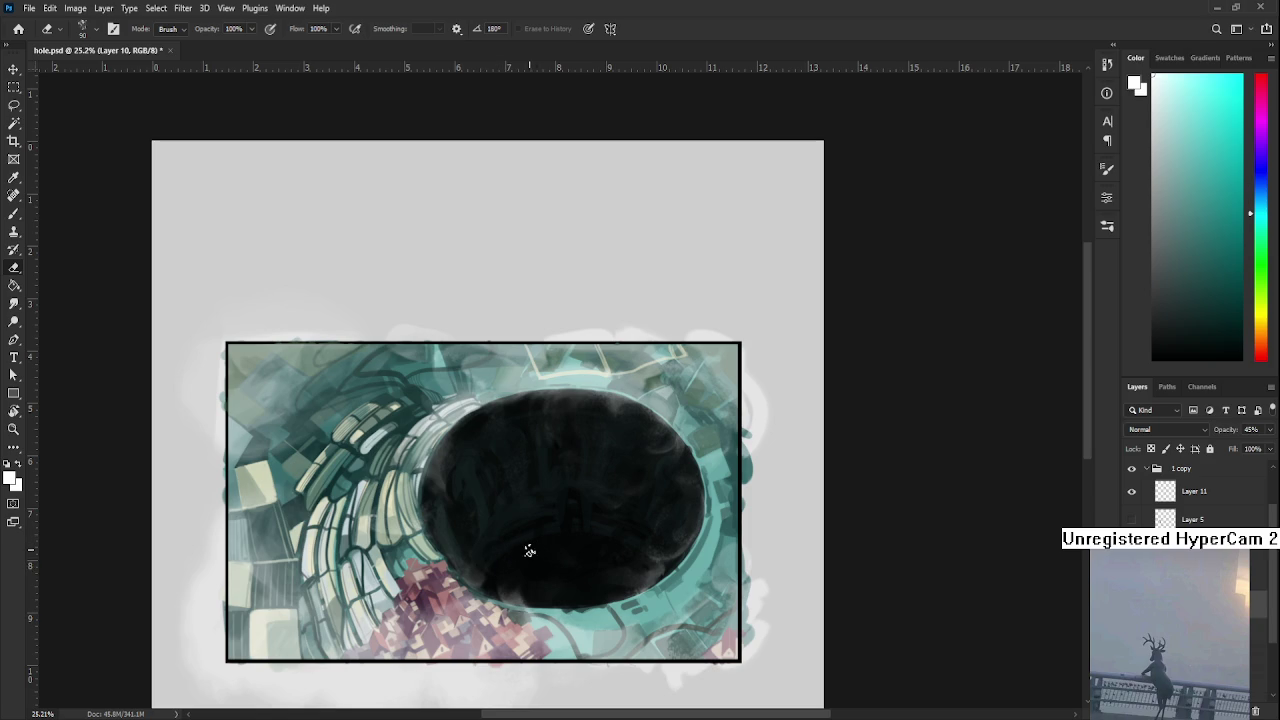
drag(535, 587, 498, 635)
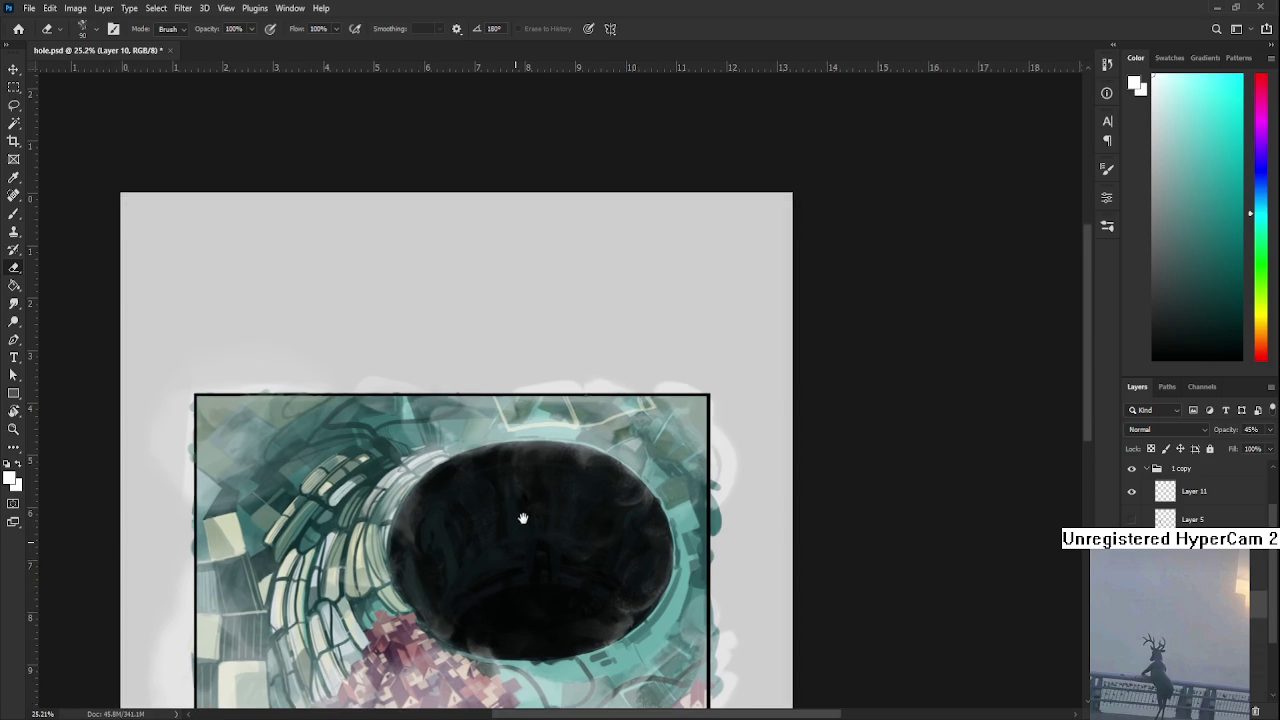
- Paint light grey blobs at the hole's centre with the soft brush, then erase them into a curve
key(b)
mouse_move(520, 550)
mouse_down()
mouse_move(529, 571)
mouse_move(509, 529)
mouse_move(529, 521)
mouse_move(514, 530)
mouse_up()
key(e)
key(b)
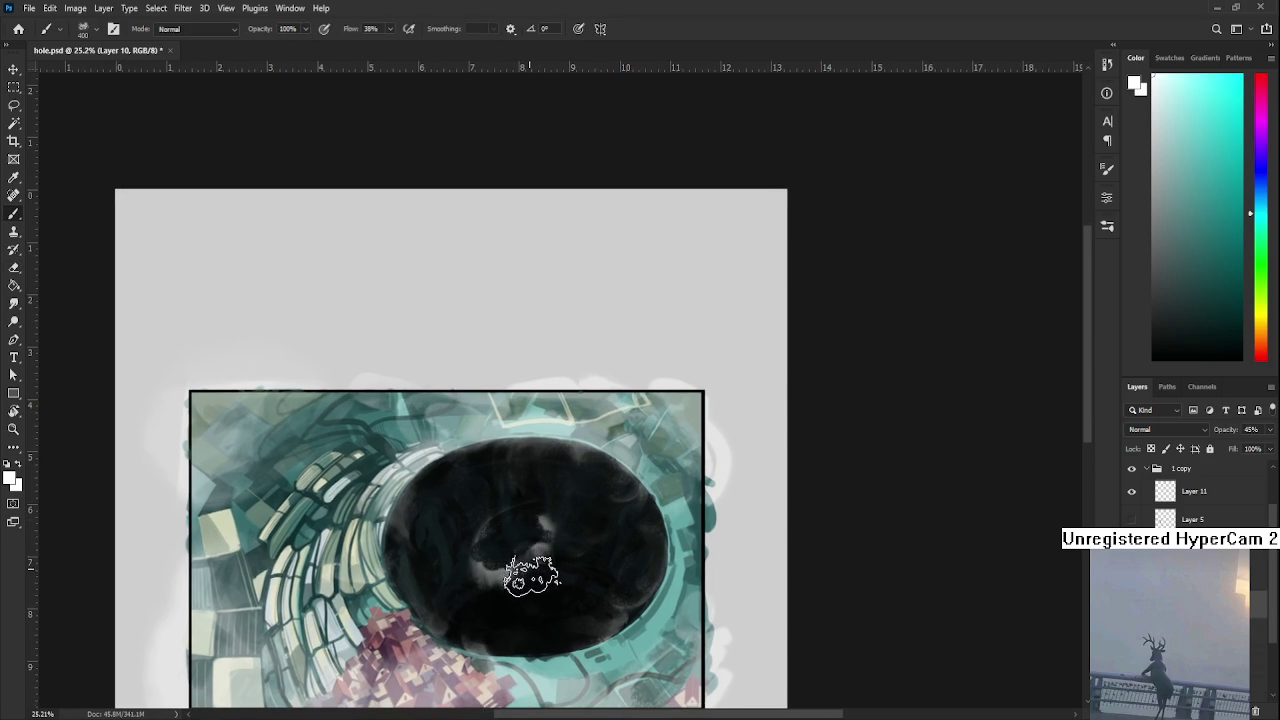
mouse_move(540, 557)
mouse_down()
mouse_move(529, 580)
mouse_move(545, 555)
mouse_move(466, 600)
mouse_move(508, 520)
mouse_move(558, 525)
mouse_move(531, 509)
mouse_move(500, 556)
mouse_move(488, 545)
mouse_move(505, 580)
mouse_move(550, 552)
mouse_move(538, 542)
mouse_move(523, 566)
mouse_move(549, 529)
mouse_move(514, 534)
mouse_move(541, 565)
mouse_move(571, 560)
mouse_move(535, 541)
mouse_move(570, 552)
mouse_move(516, 557)
mouse_move(514, 531)
mouse_move(517, 543)
mouse_move(557, 533)
mouse_move(531, 560)
mouse_move(578, 548)
mouse_move(555, 575)
mouse_move(590, 560)
mouse_up()
key(e)
key(b)
key(e)
key(b)
key(e)
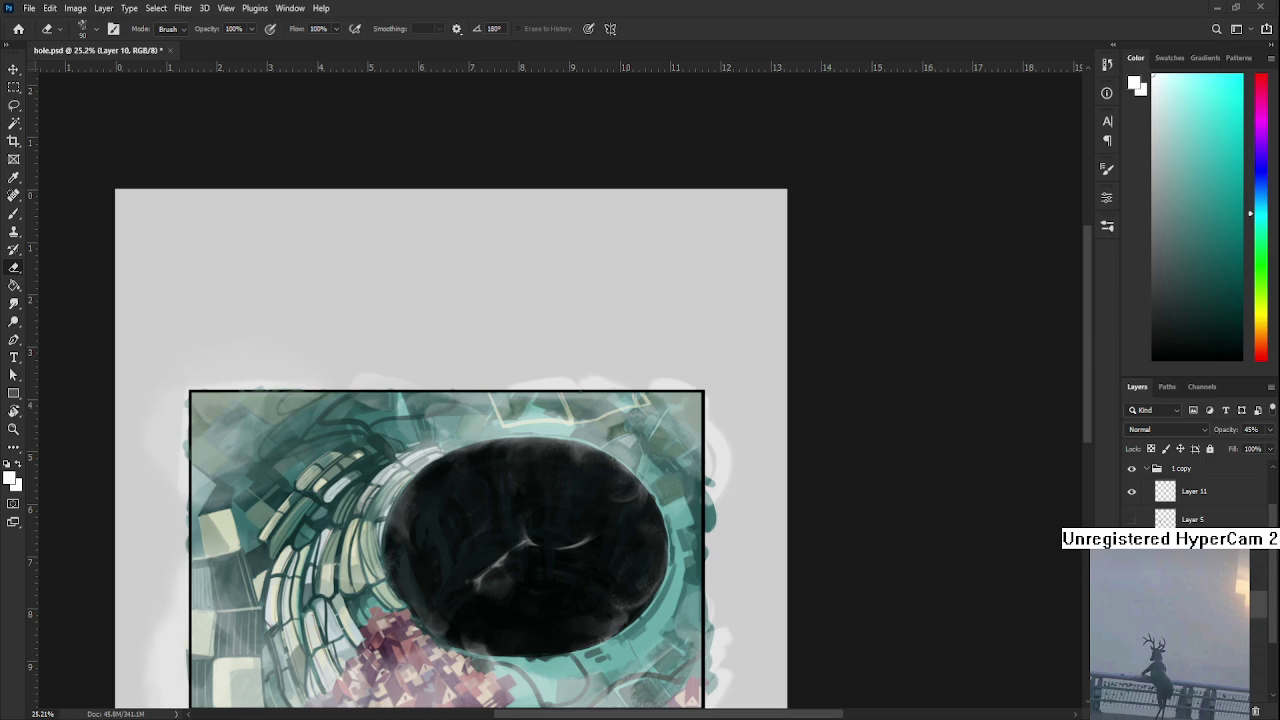
- Zoom the view in on the hole's centre to check the curved grey highlights
scroll(499, 583, up, 3)
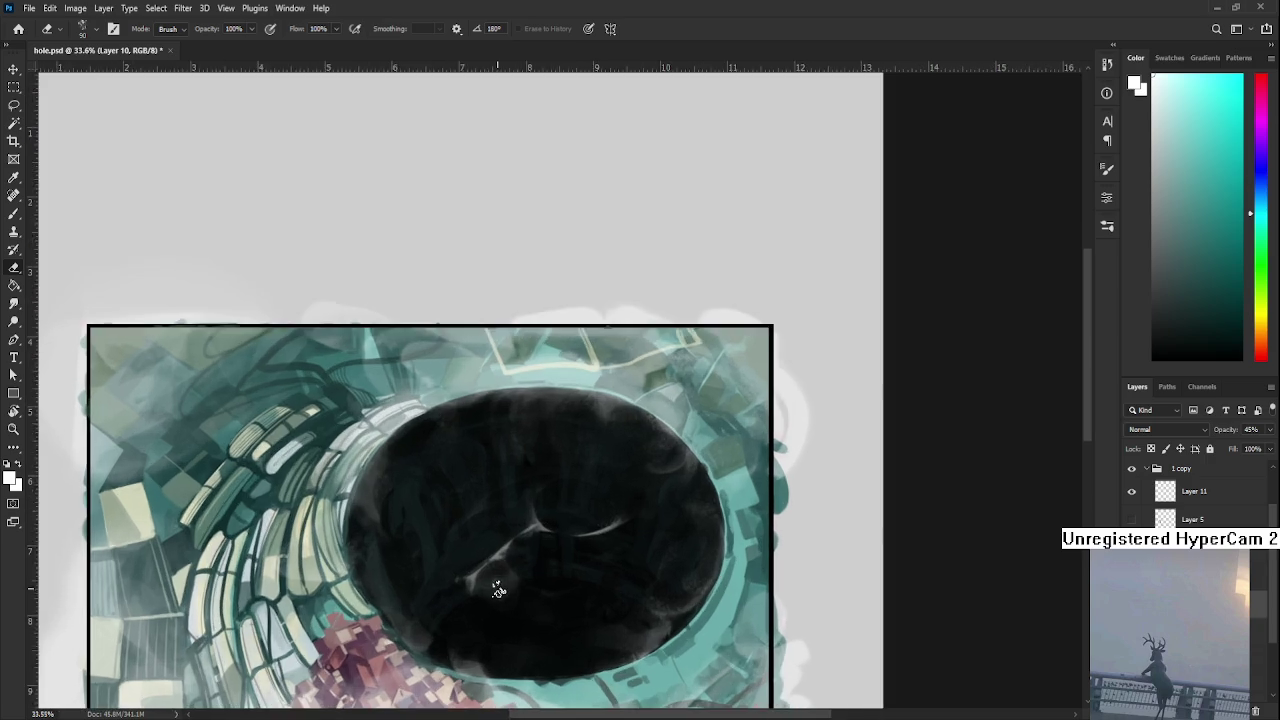
- Paint a light grey stroke in the hole and erase it into thin curved arcs
scroll(499, 583, down, 2)
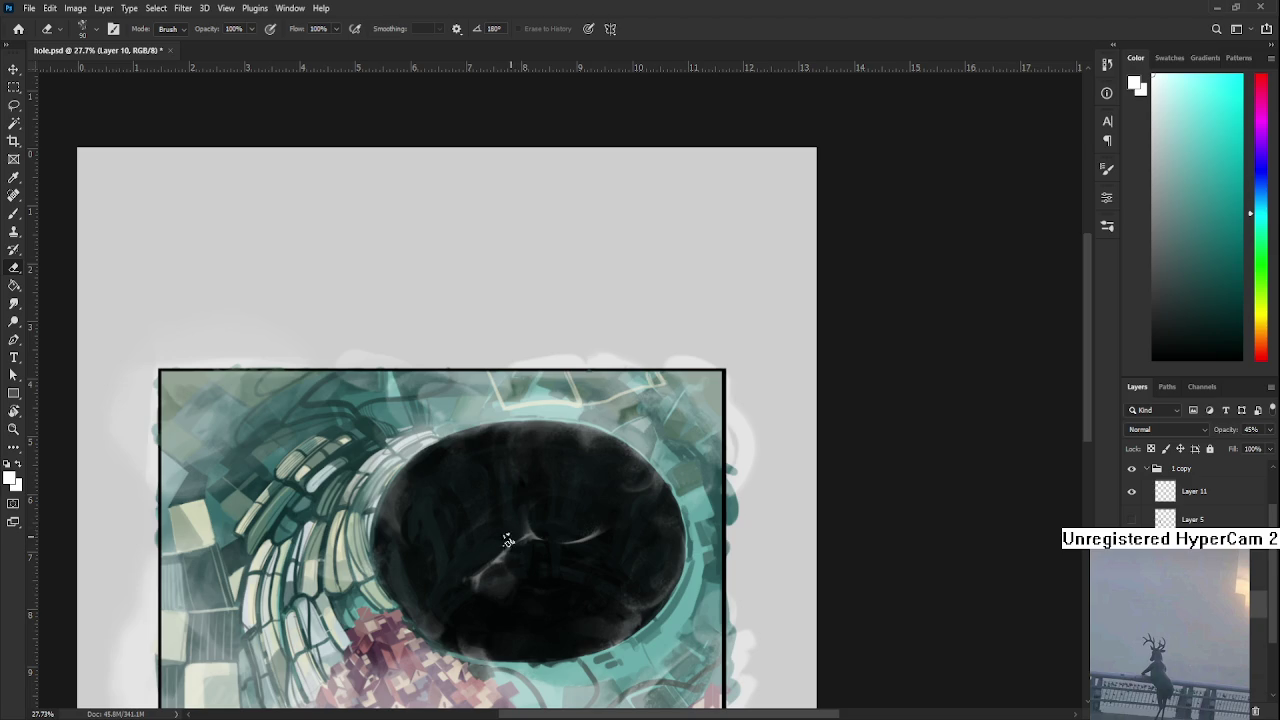
key(b)
key(e)
mouse_move(489, 555)
mouse_down()
mouse_move(505, 540)
mouse_move(475, 545)
mouse_move(515, 545)
mouse_move(476, 550)
mouse_move(509, 555)
mouse_up()
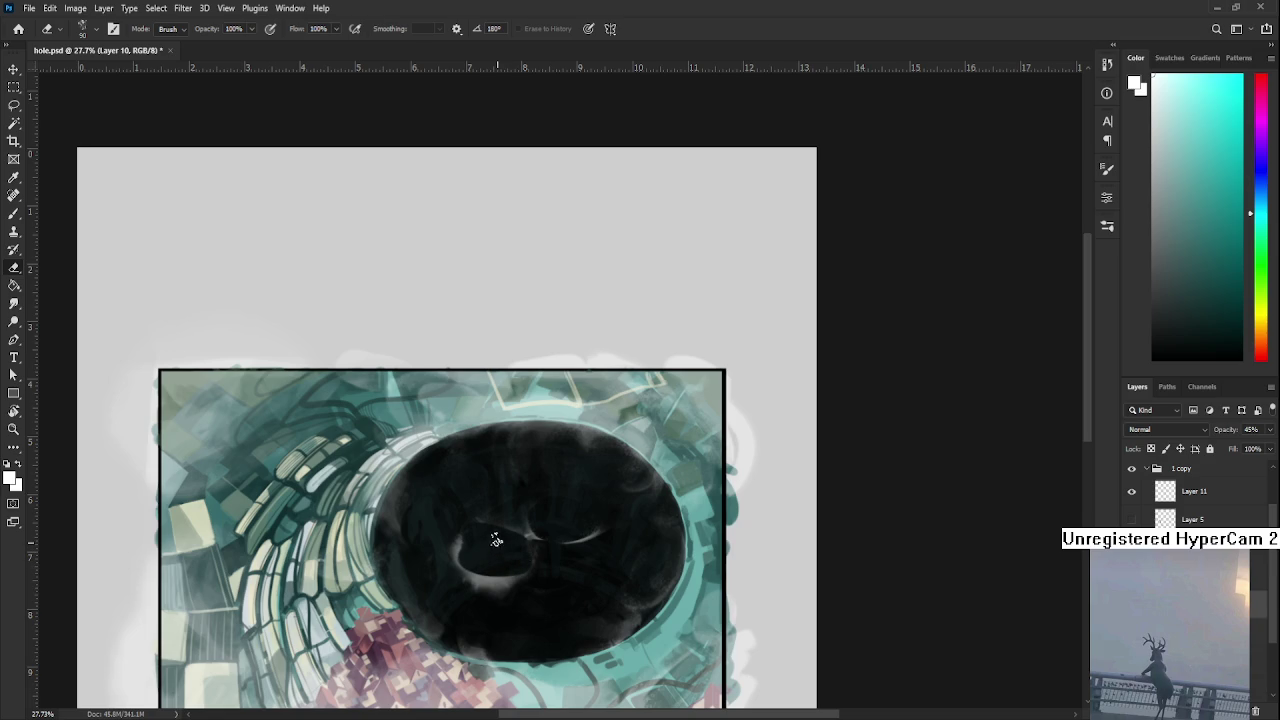
mouse_move(490, 550)
mouse_down()
mouse_move(477, 548)
mouse_move(550, 510)
mouse_up()
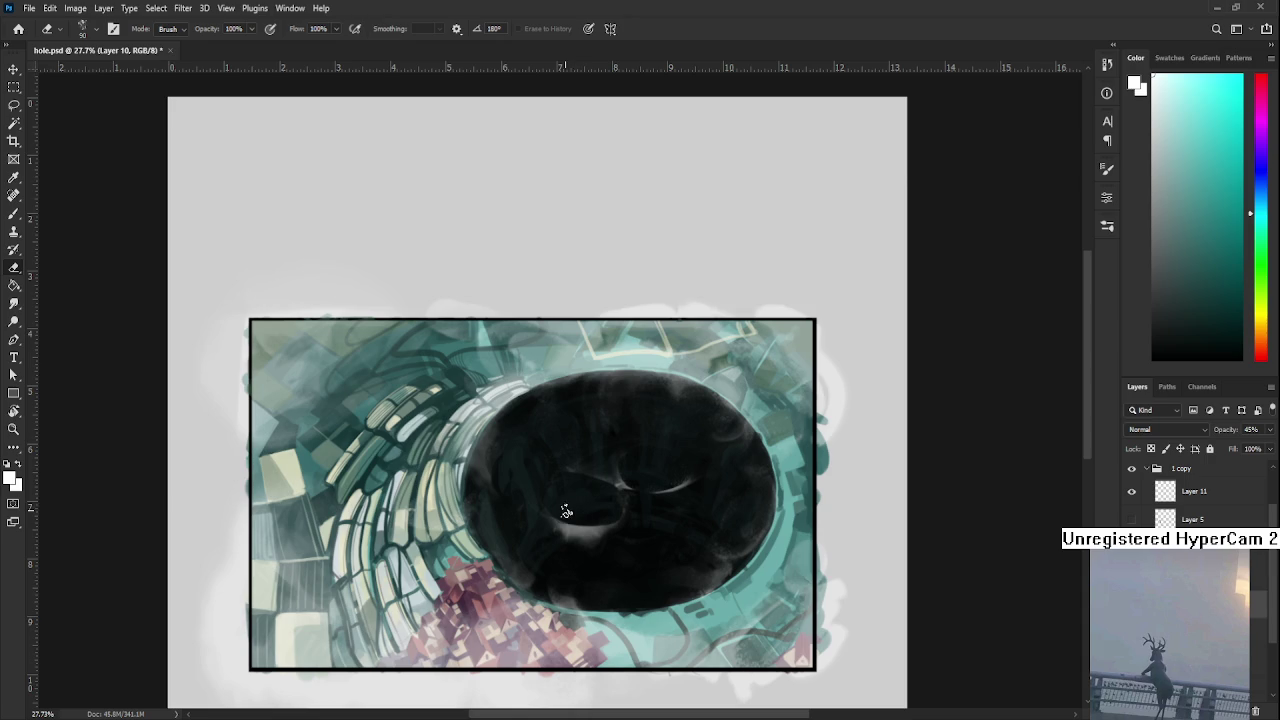
mouse_move(600, 510)
mouse_down()
mouse_move(560, 513)
mouse_move(598, 515)
mouse_move(590, 526)
mouse_up()
drag(571, 516, 539, 516)
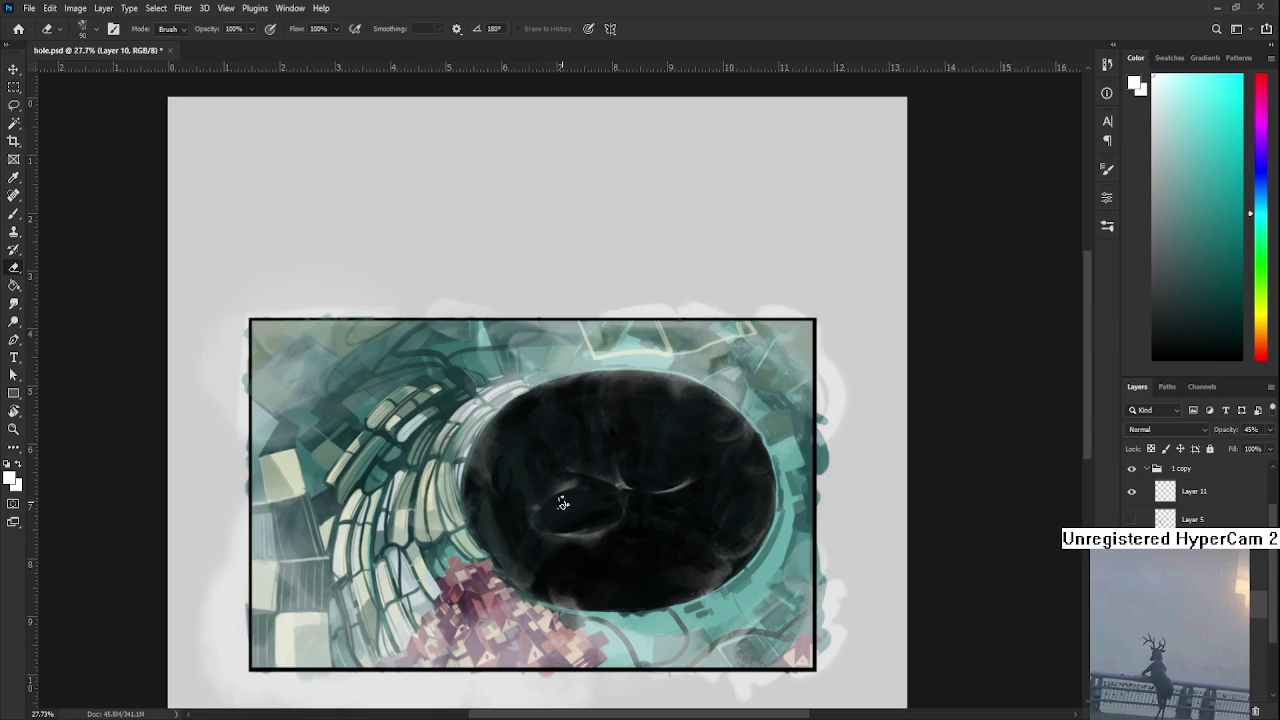
- Pan and zoom around the painting to inspect the new arcs at the hole's centre
drag(571, 500, 613, 504)
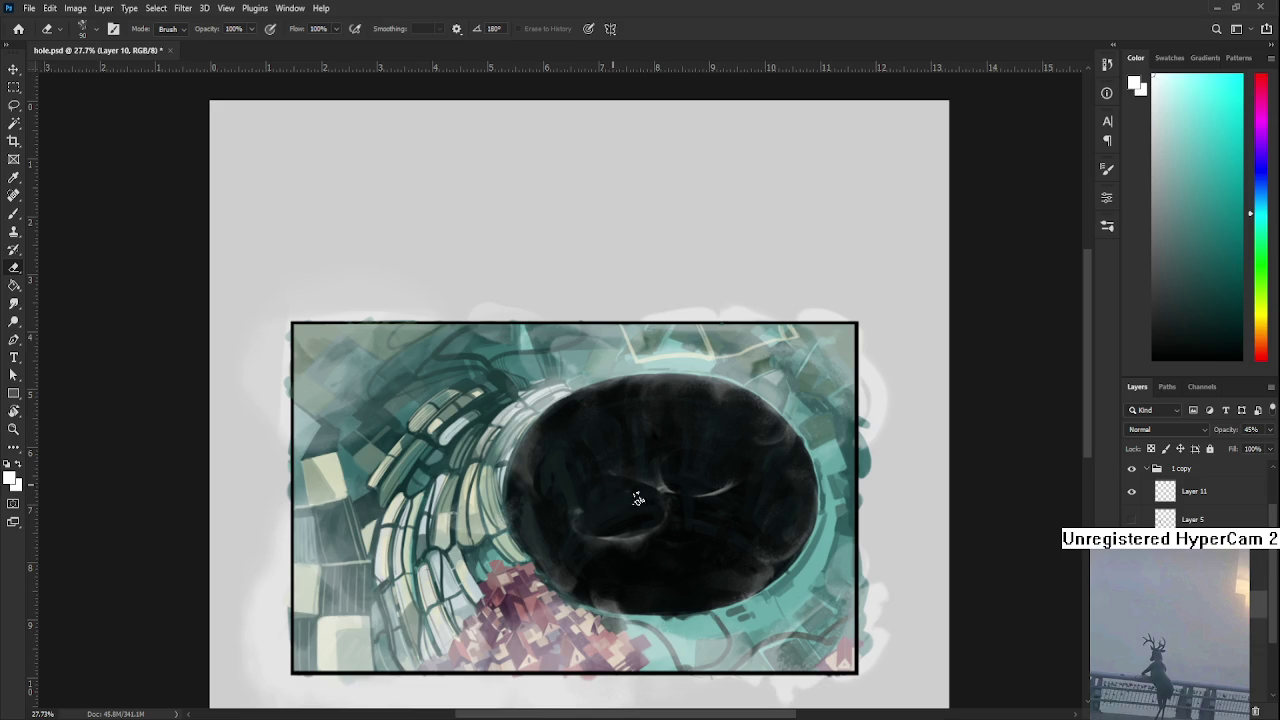
drag(634, 482, 607, 509)
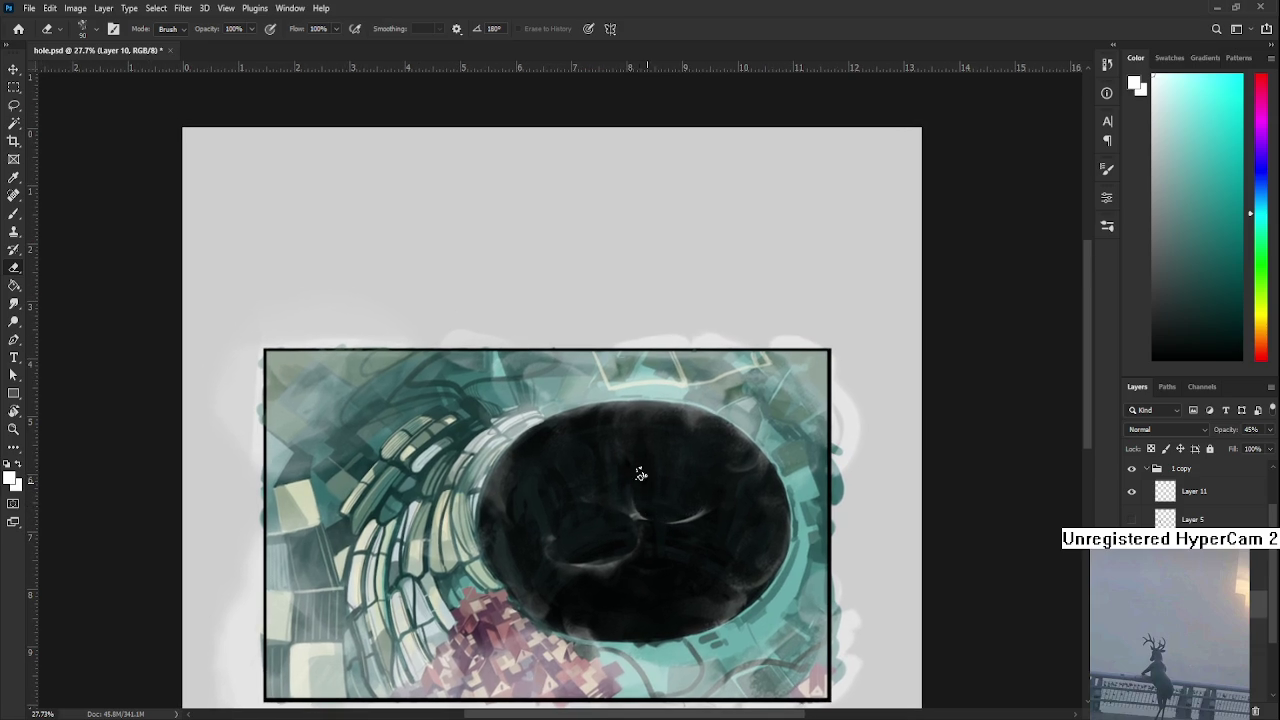
drag(668, 511, 697, 488)
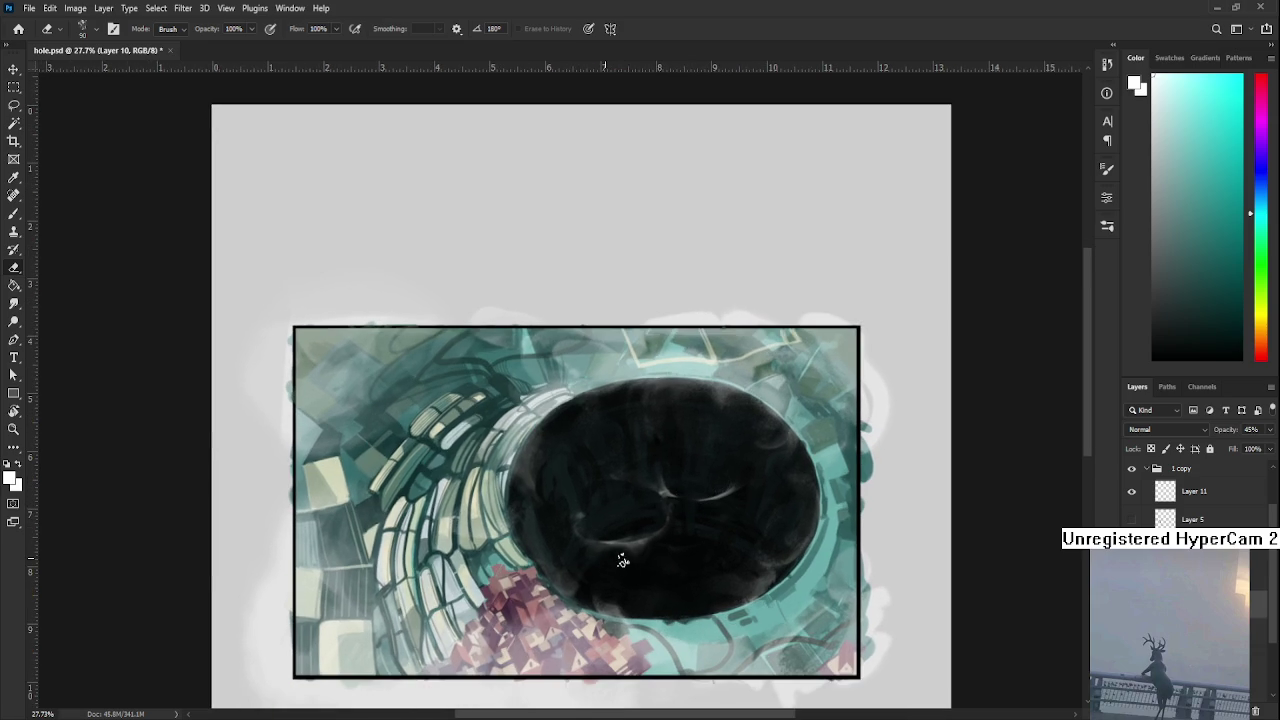
drag(617, 563, 656, 564)
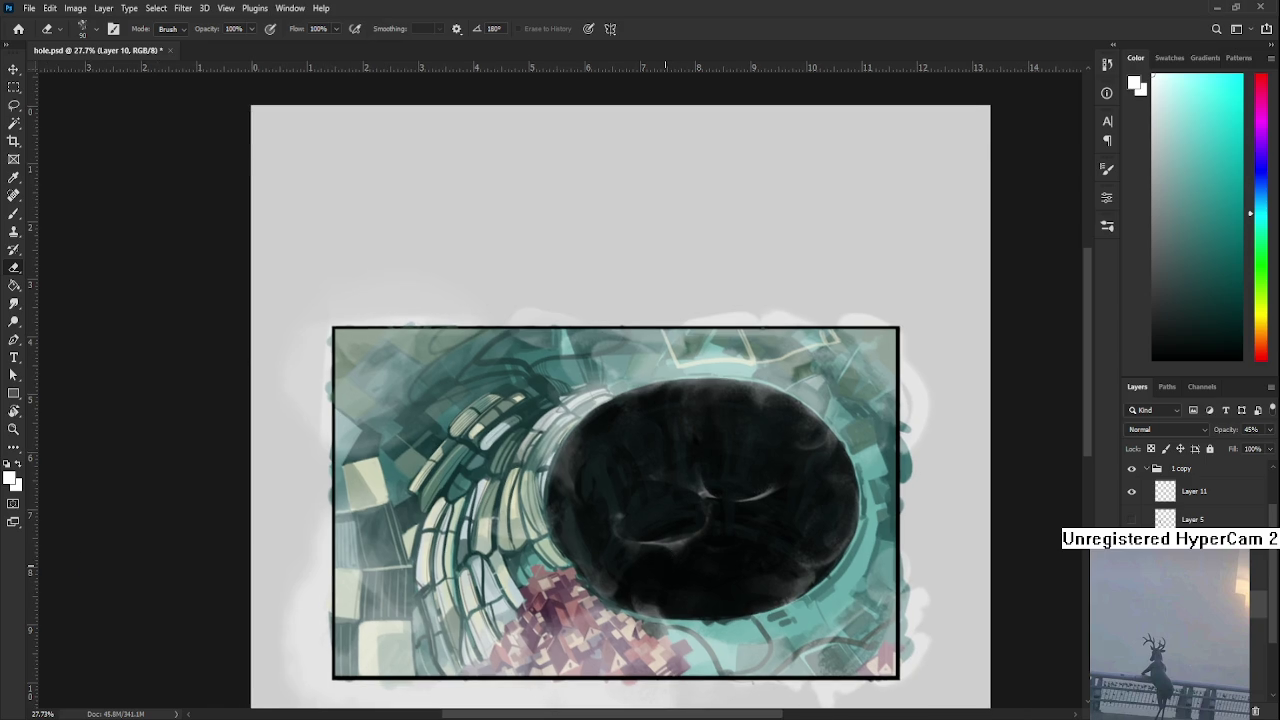
scroll(628, 403, down, 2)
scroll(628, 403, down, 1)
- Zoom out, paint a faint light grey patch right of the hole's centre, and partly erase it
scroll(628, 403, up, 2)
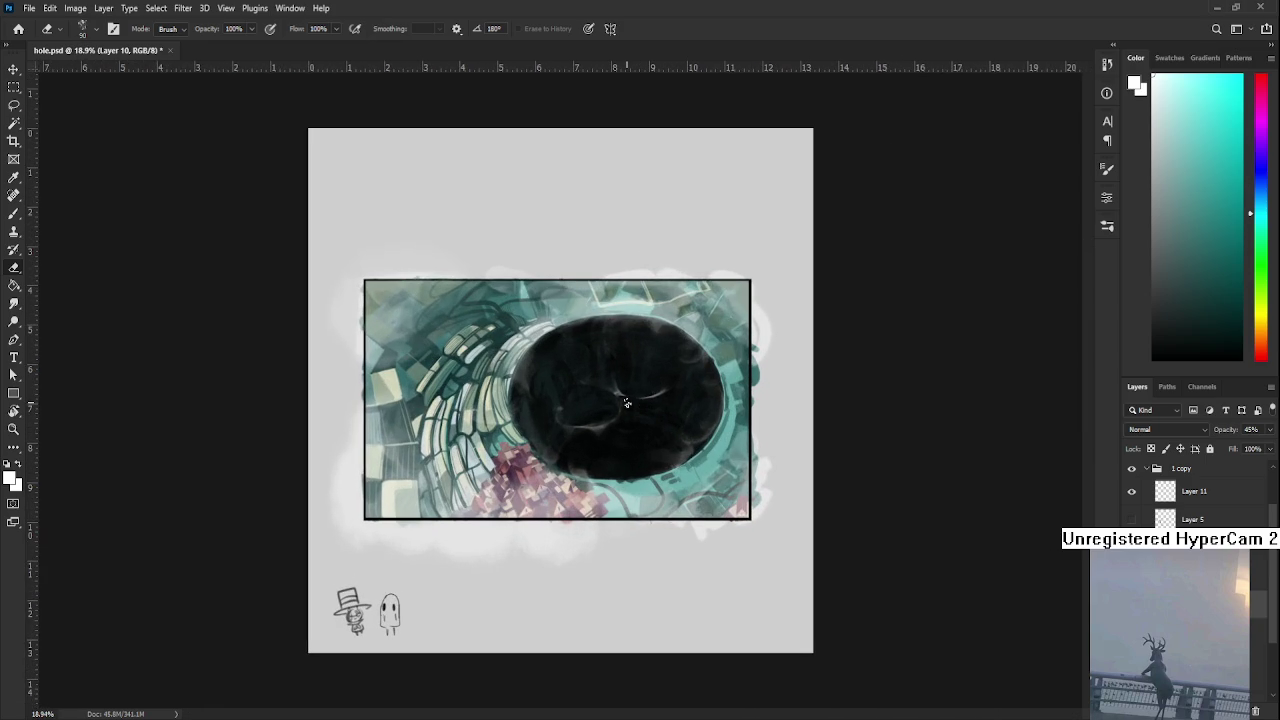
key(b)
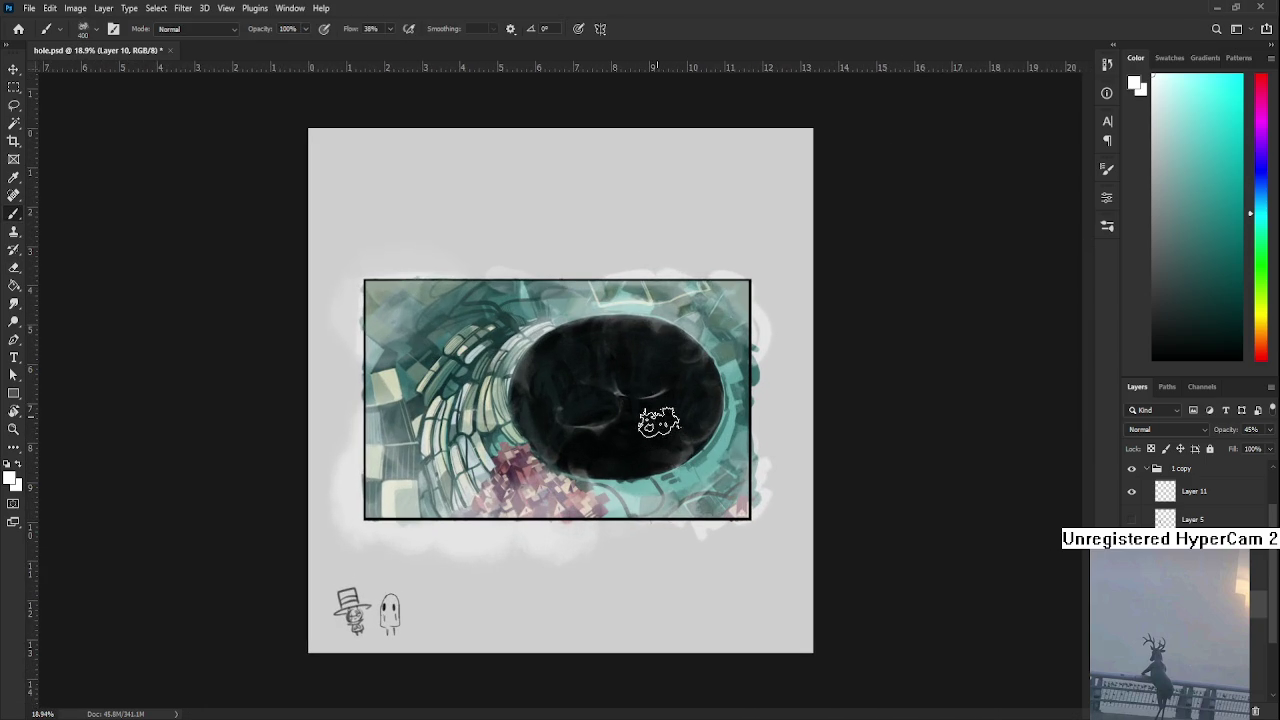
key(e)
mouse_move(669, 405)
mouse_down()
mouse_move(659, 387)
mouse_move(661, 427)
mouse_up()
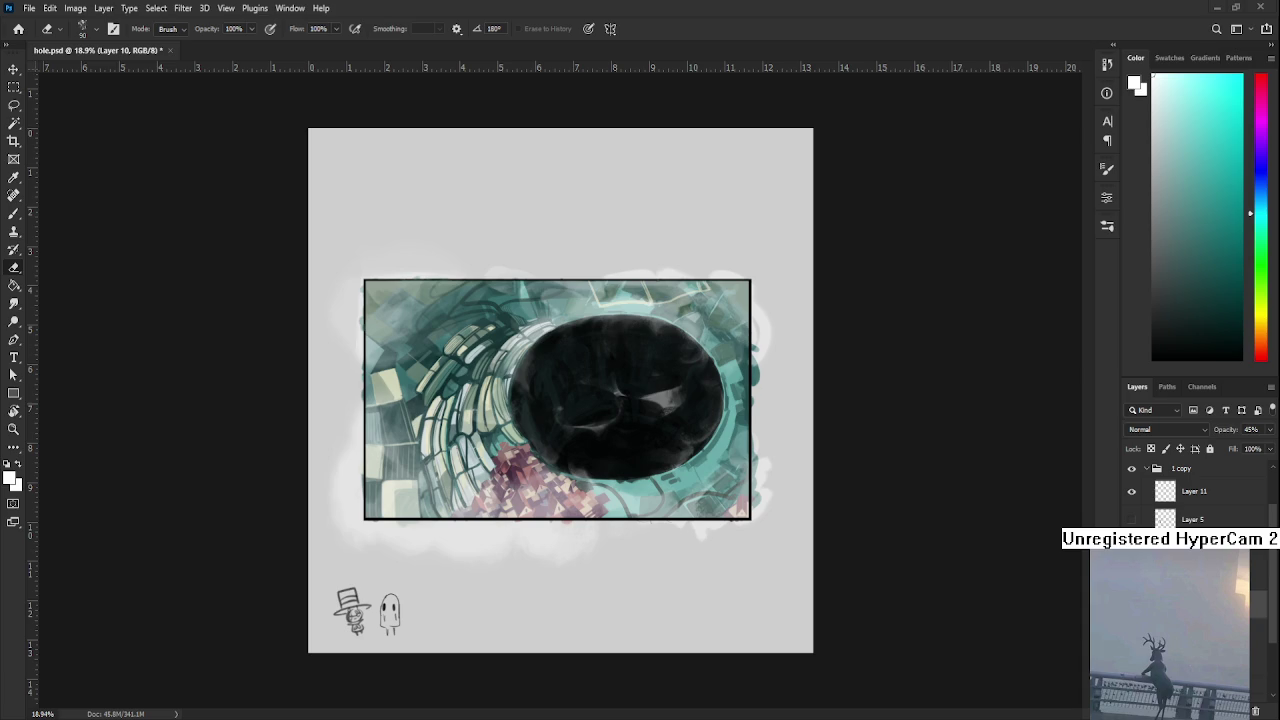
- Zoom in and paint a small light stroke inside the hole with a much smaller brush
scroll(614, 443, up, 2)
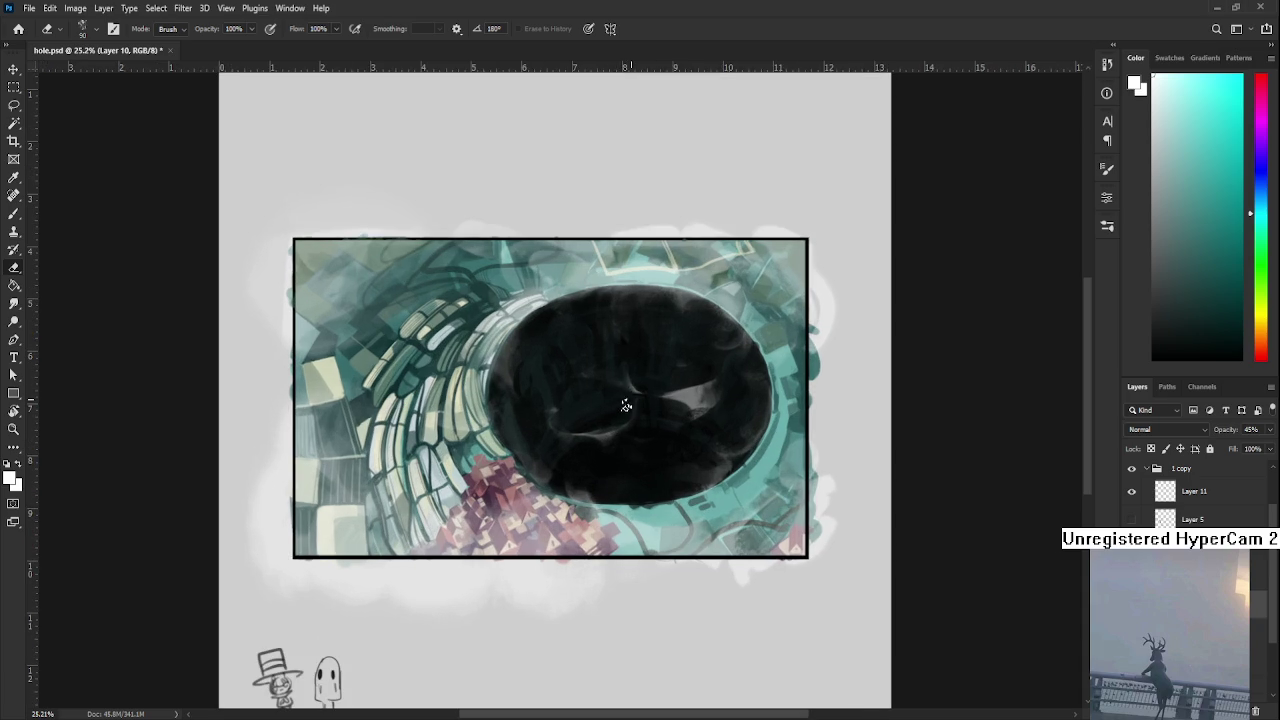
key(b)
key(bracketleft)
key(bracketleft)
key(bracketleft)
key(bracketleft)
key(bracketleft)
key(bracketleft)
key(bracketleft)
key(bracketleft)
mouse_move(636, 392)
mouse_down()
mouse_move(623, 407)
mouse_move(634, 401)
mouse_up()
key(e)
- Lasso a freehand area inside the hole, paint within it, then deselect
key(l)
drag(662, 373, 650, 389)
key(b)
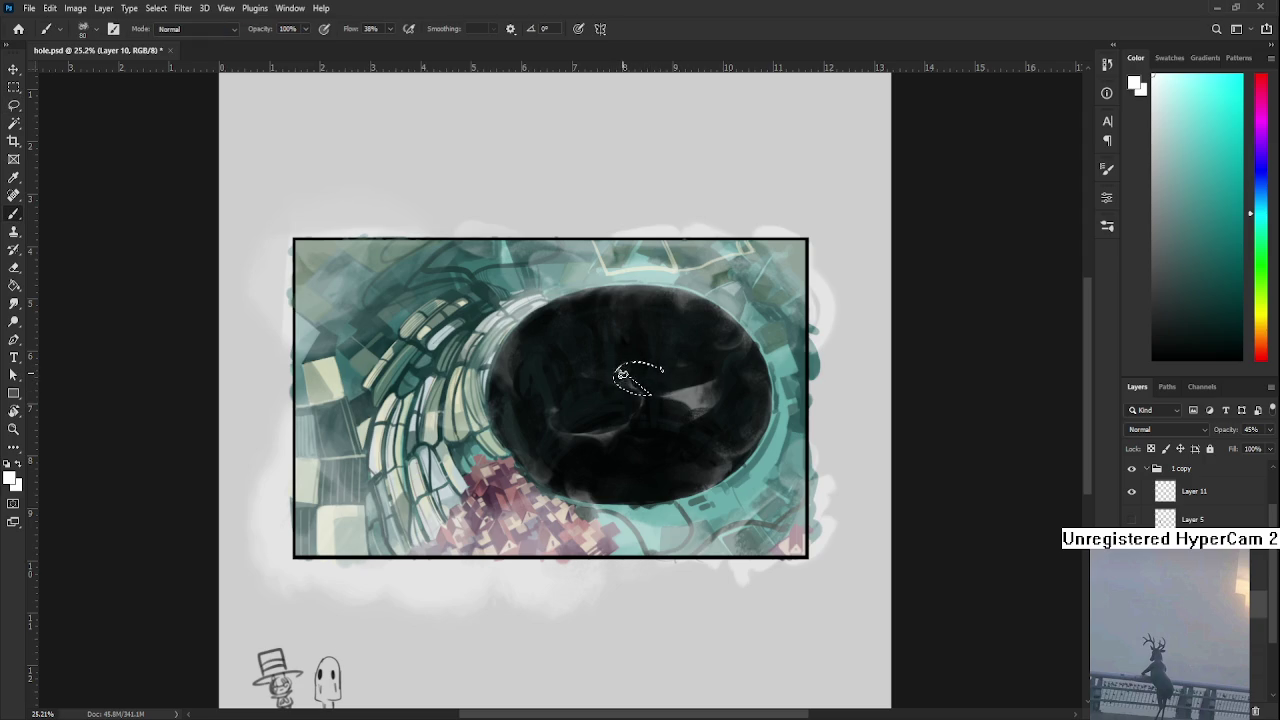
key(l)
key(ctrl+d)
key(e)
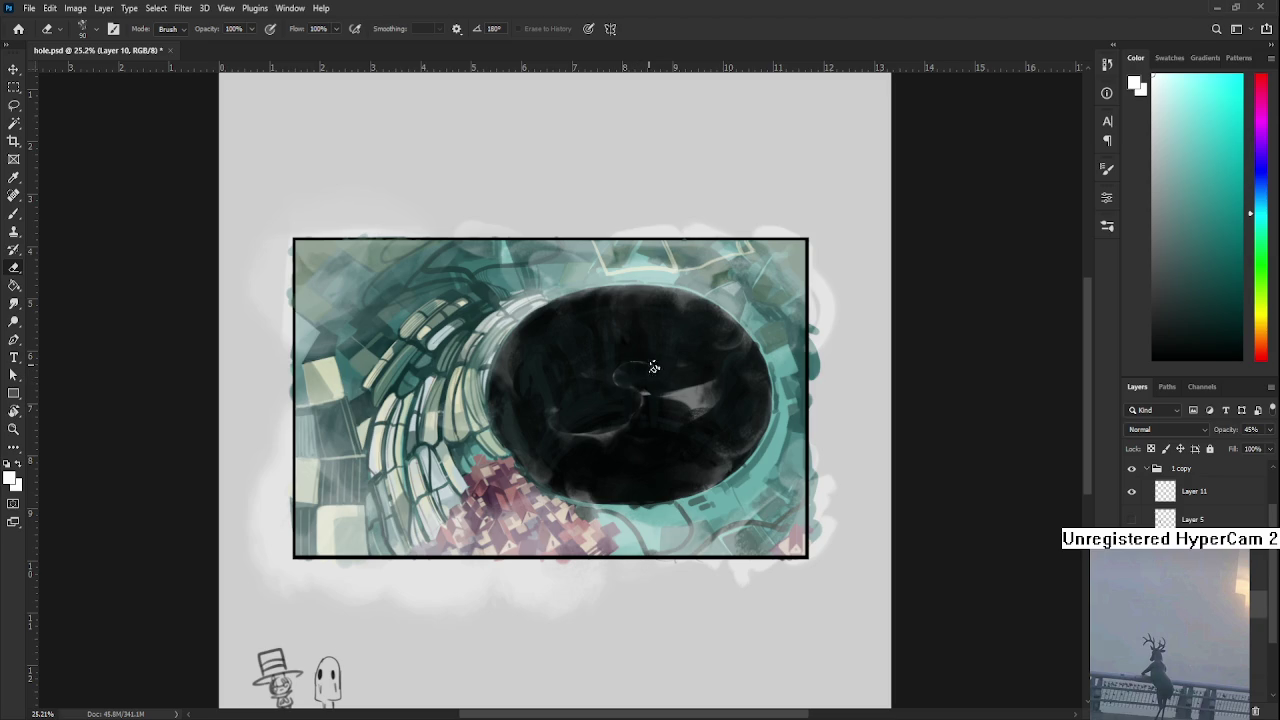
- Alternate brush and eraser to trim the curved highlight into a subtler glint
key(l)
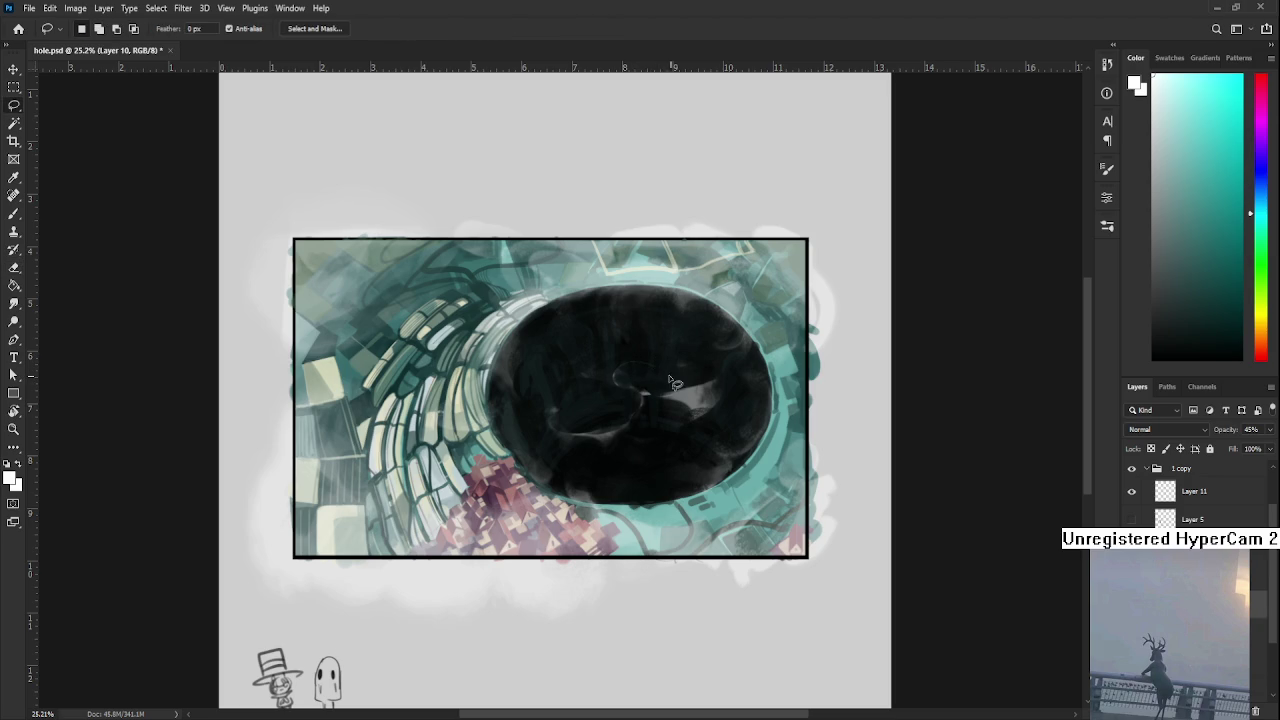
key(e)
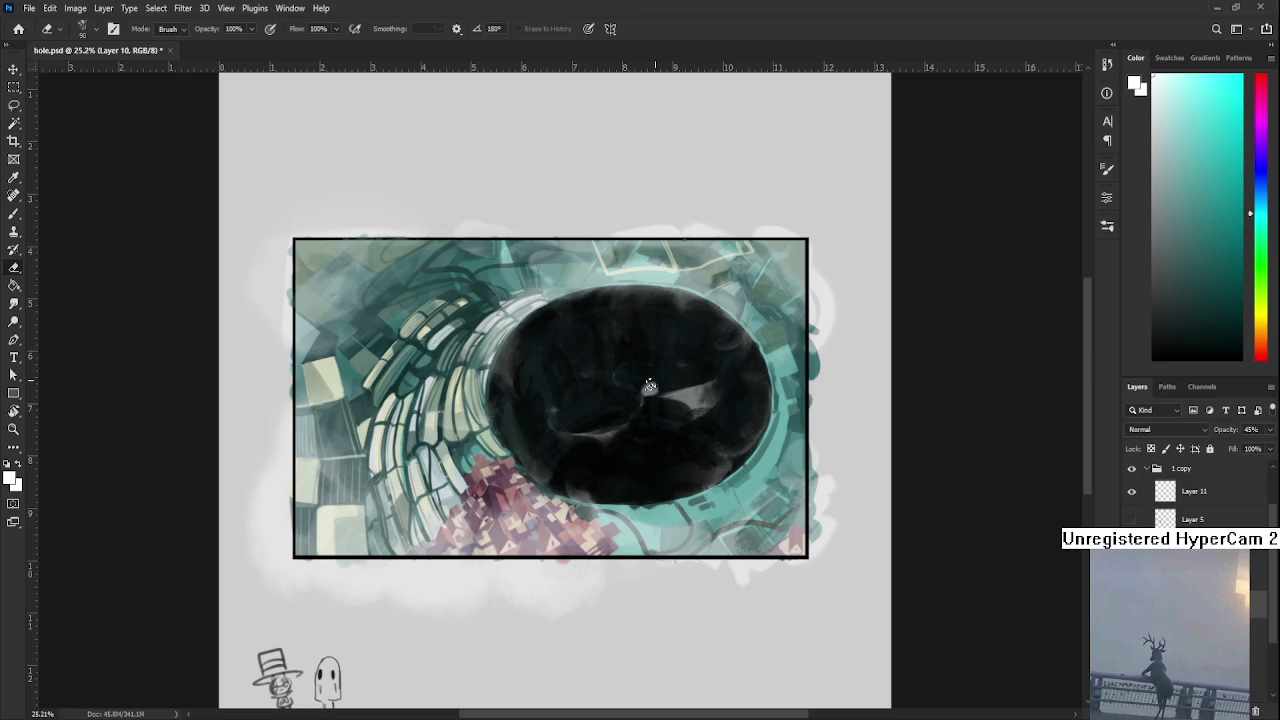
key(b)
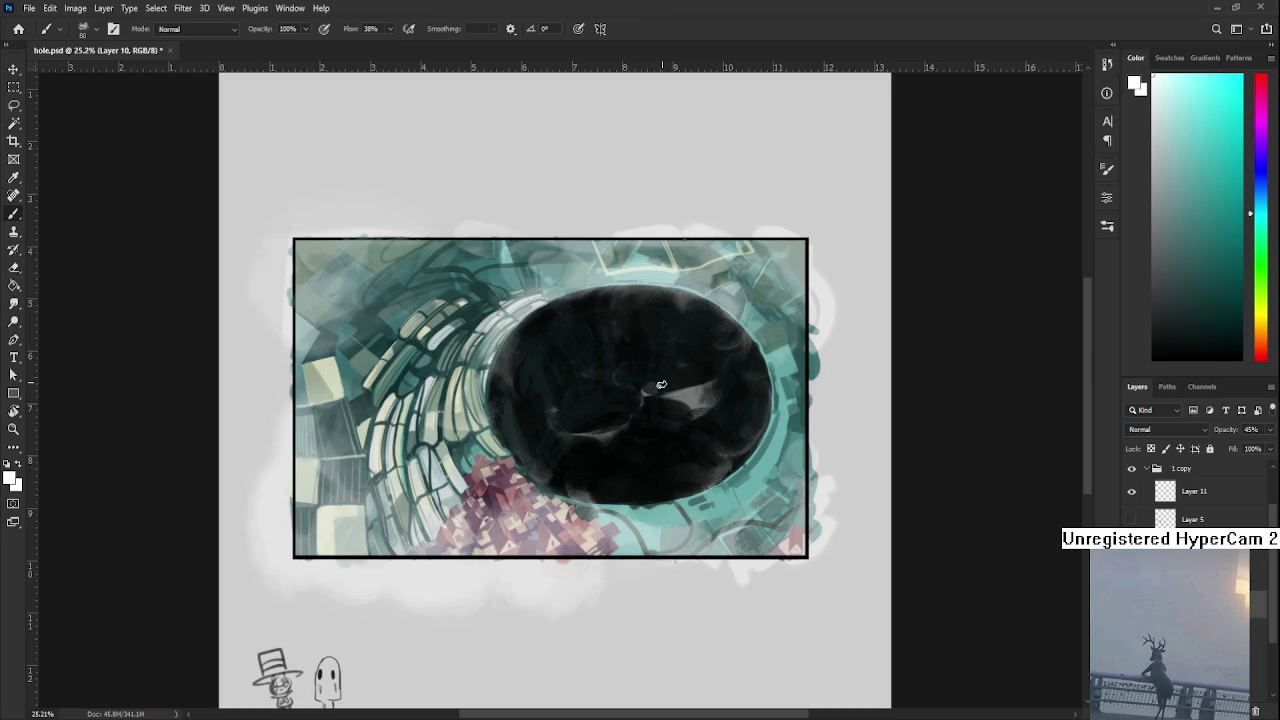
key(e)
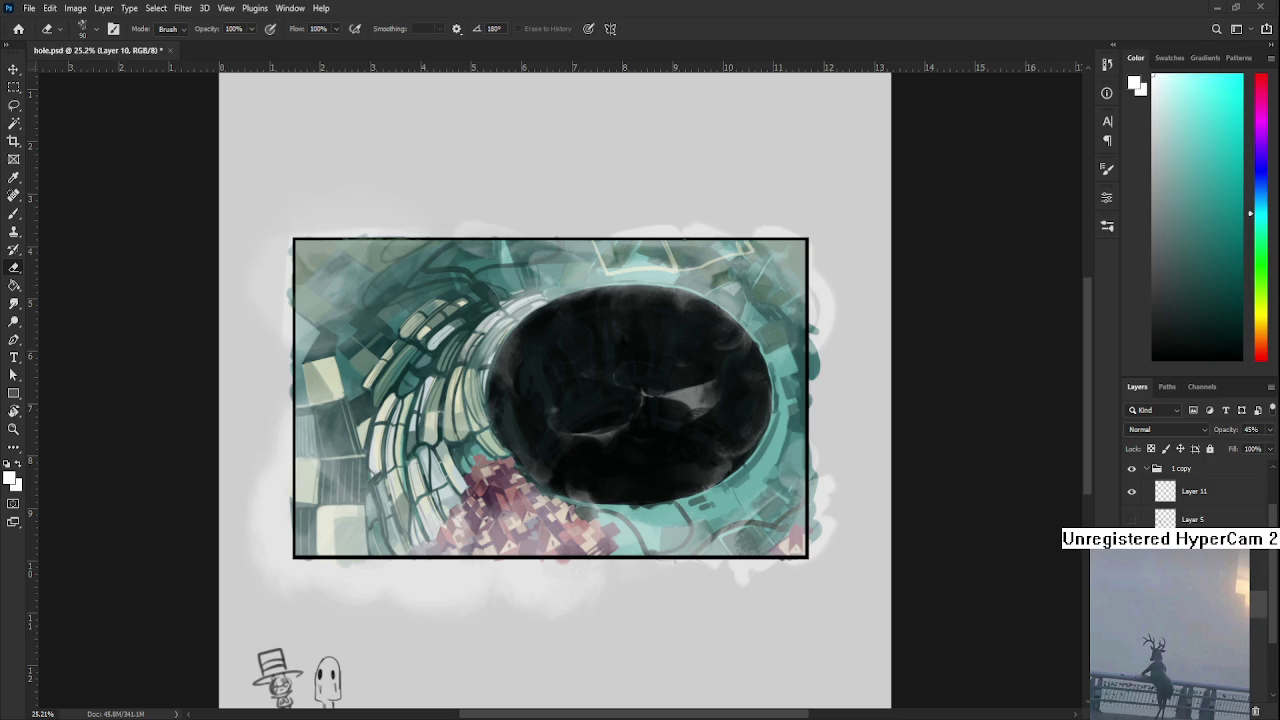
- Erase short streaks and spots across the hole's lower middle to lighten it
click(591, 423)
key(b)
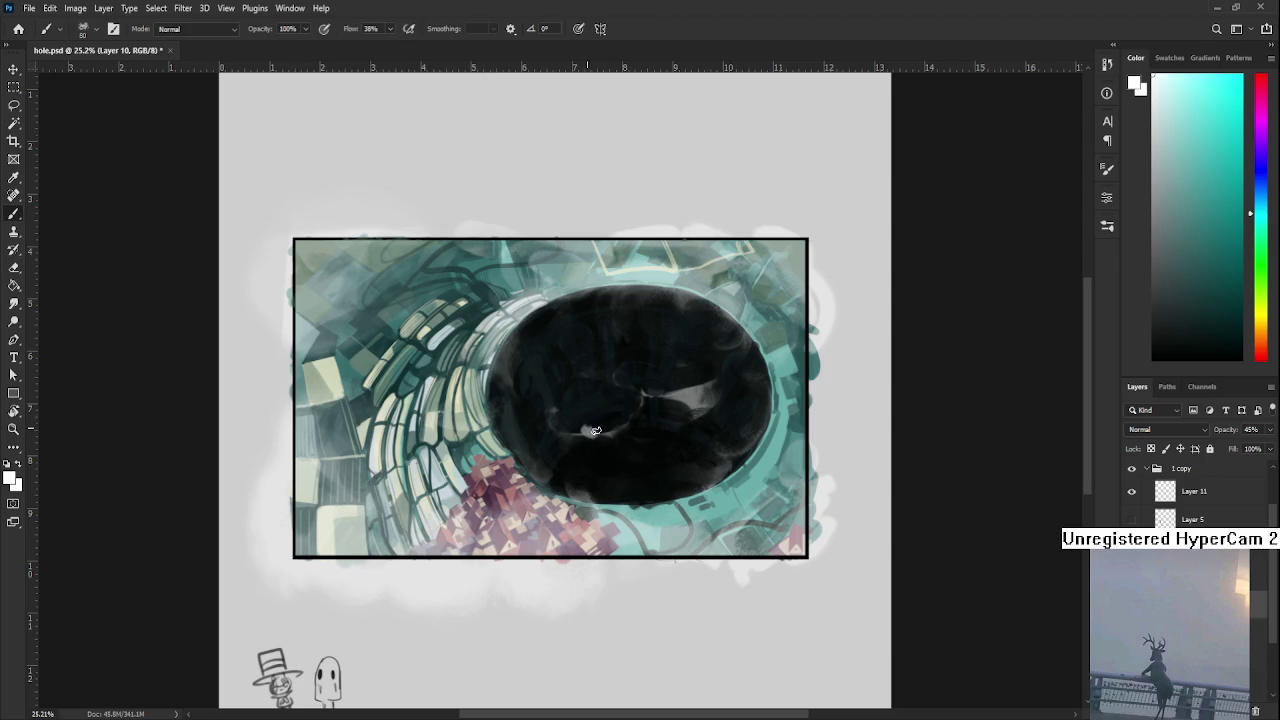
key(e)
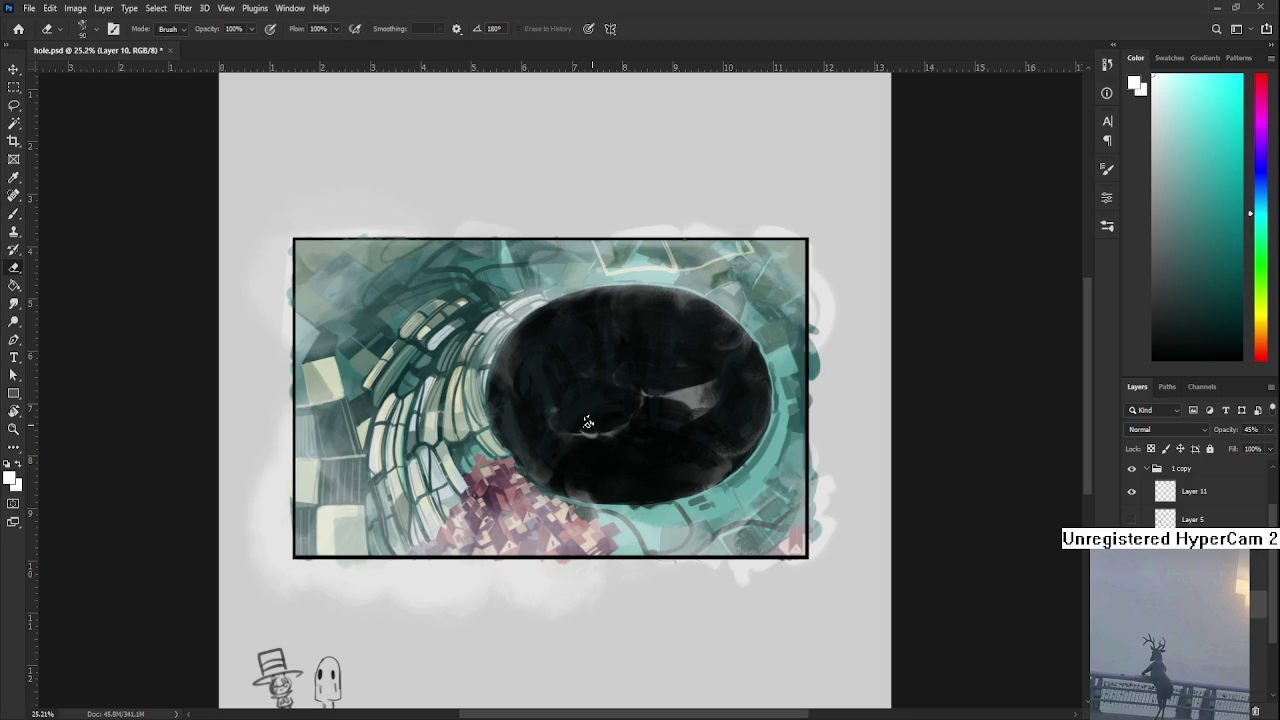
drag(578, 433, 591, 436)
key(b)
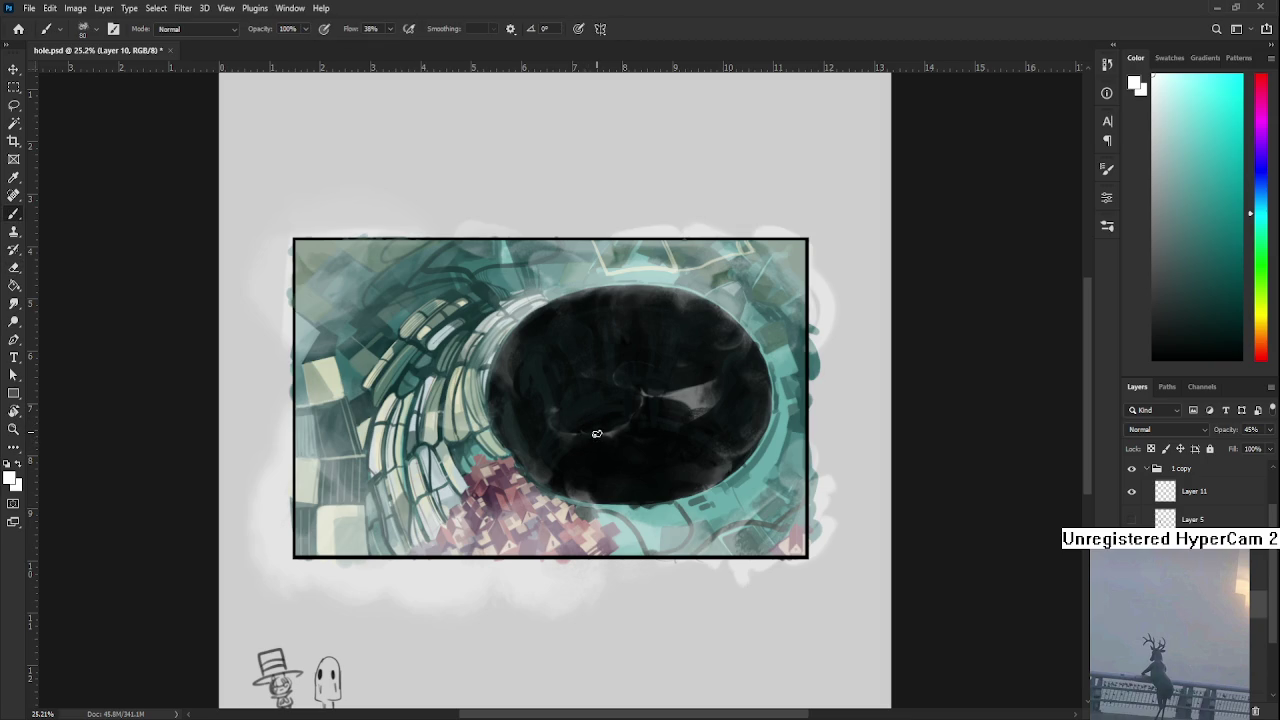
key(e)
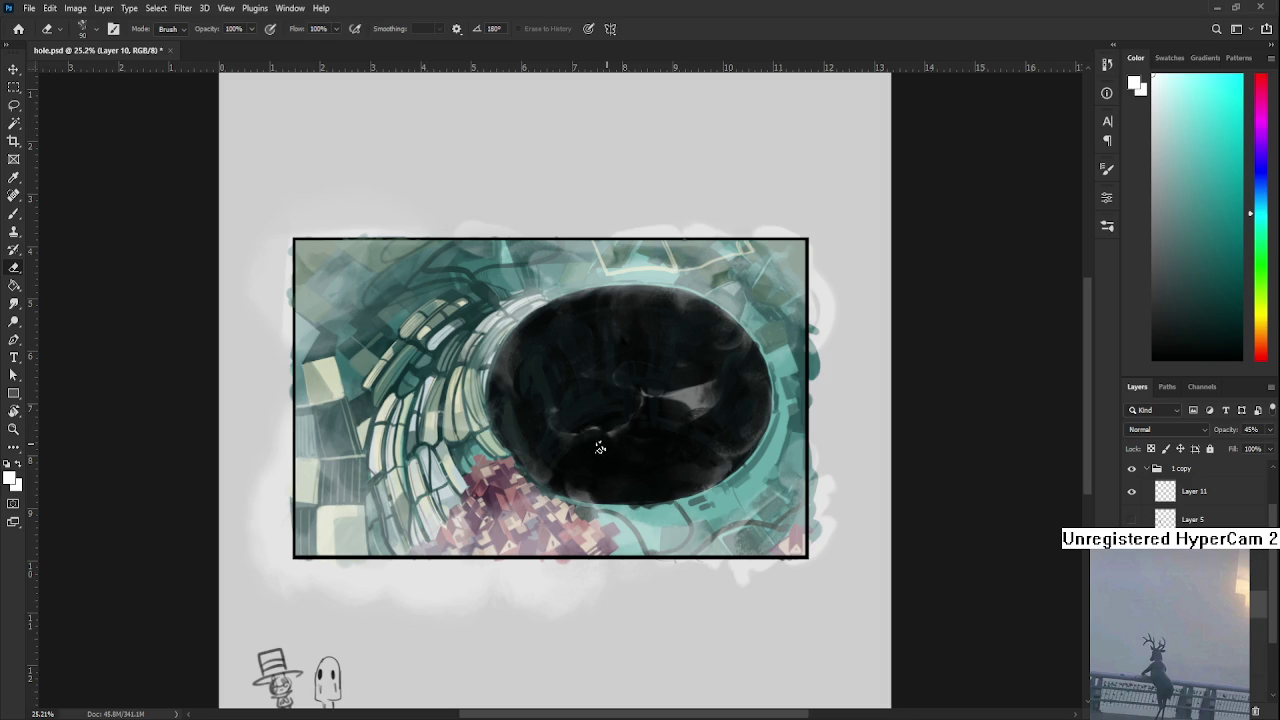
drag(604, 447, 603, 440)
drag(599, 440, 529, 466)
- Erase a soft light stroke along the hole's bottom inside edge, then recentre the view
key(b)
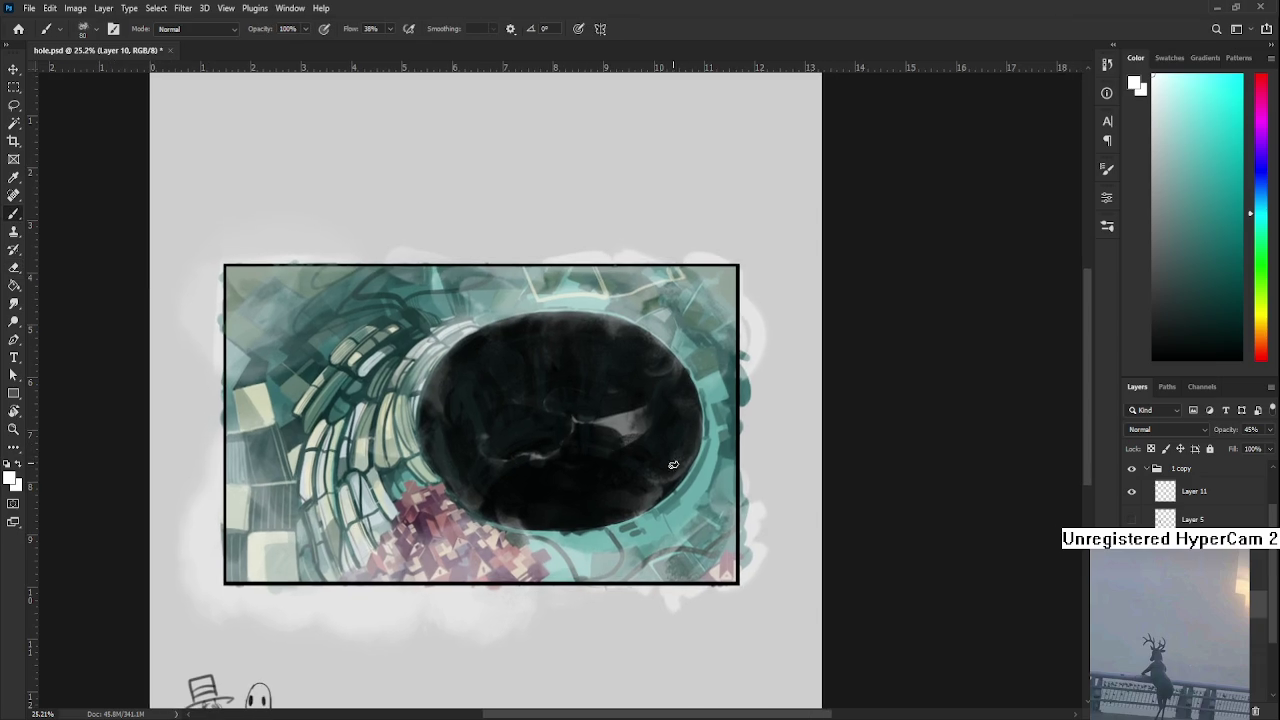
key(e)
mouse_move(652, 486)
mouse_down()
mouse_move(597, 497)
mouse_move(607, 490)
mouse_up()
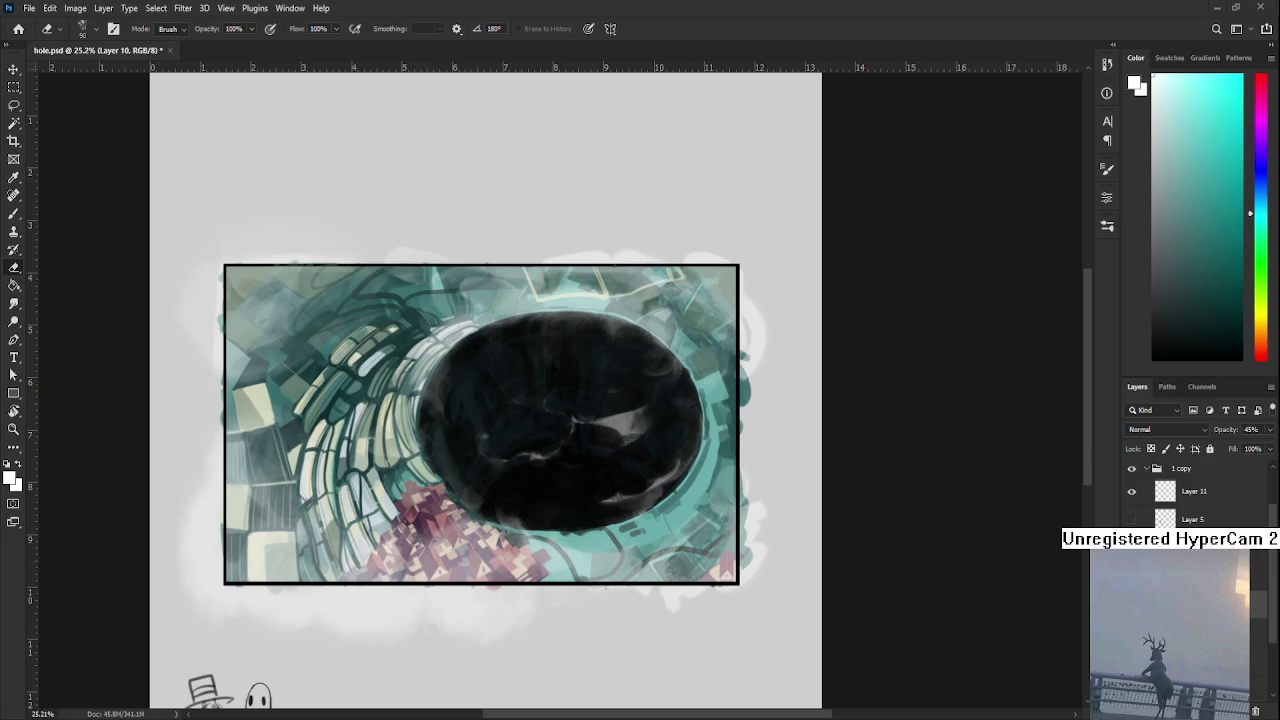
key(b)
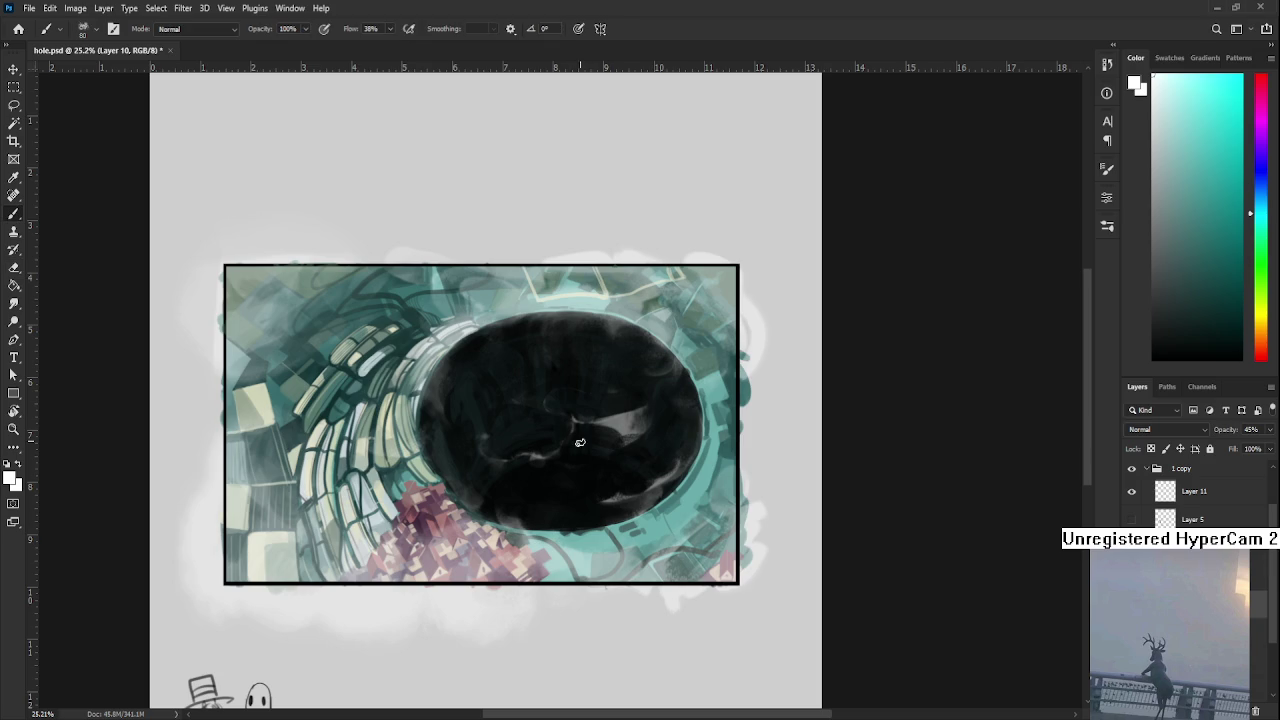
key(e)
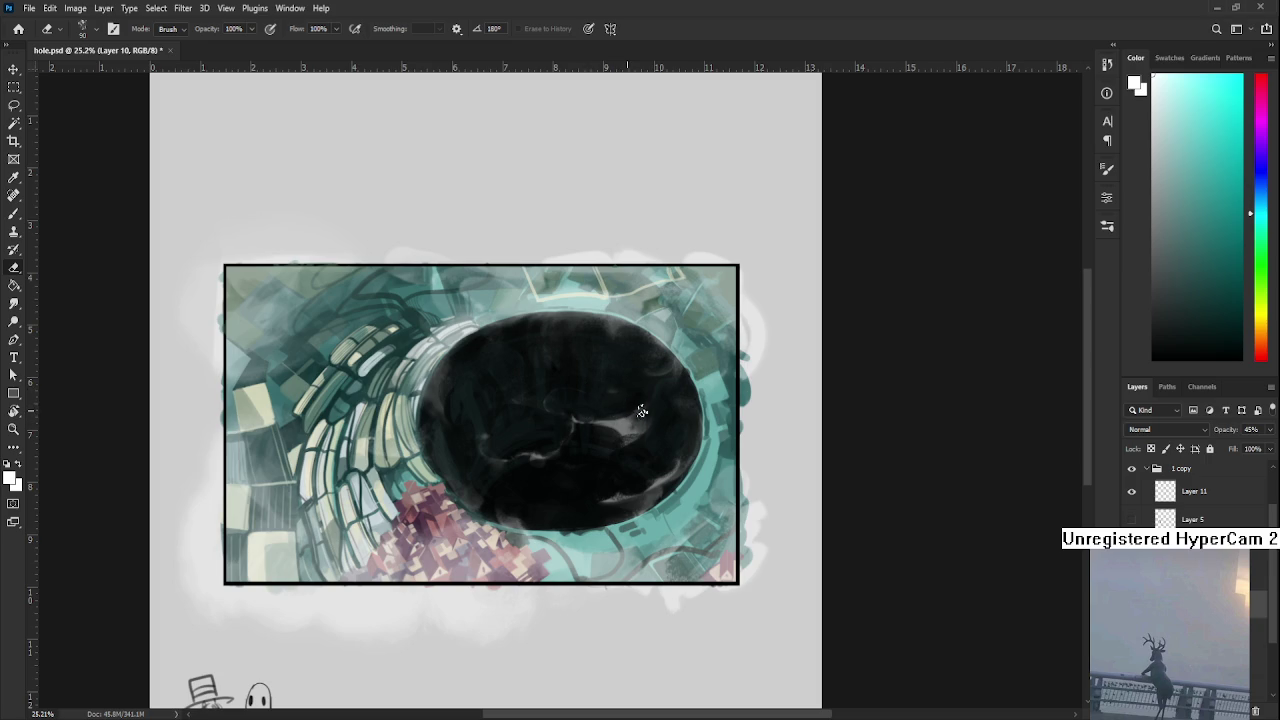
drag(628, 411, 700, 423)
scroll(701, 419, down, 4)
scroll(701, 419, down, 2)
scroll(701, 419, up, 2)
scroll(701, 419, up, 3)
key(b)
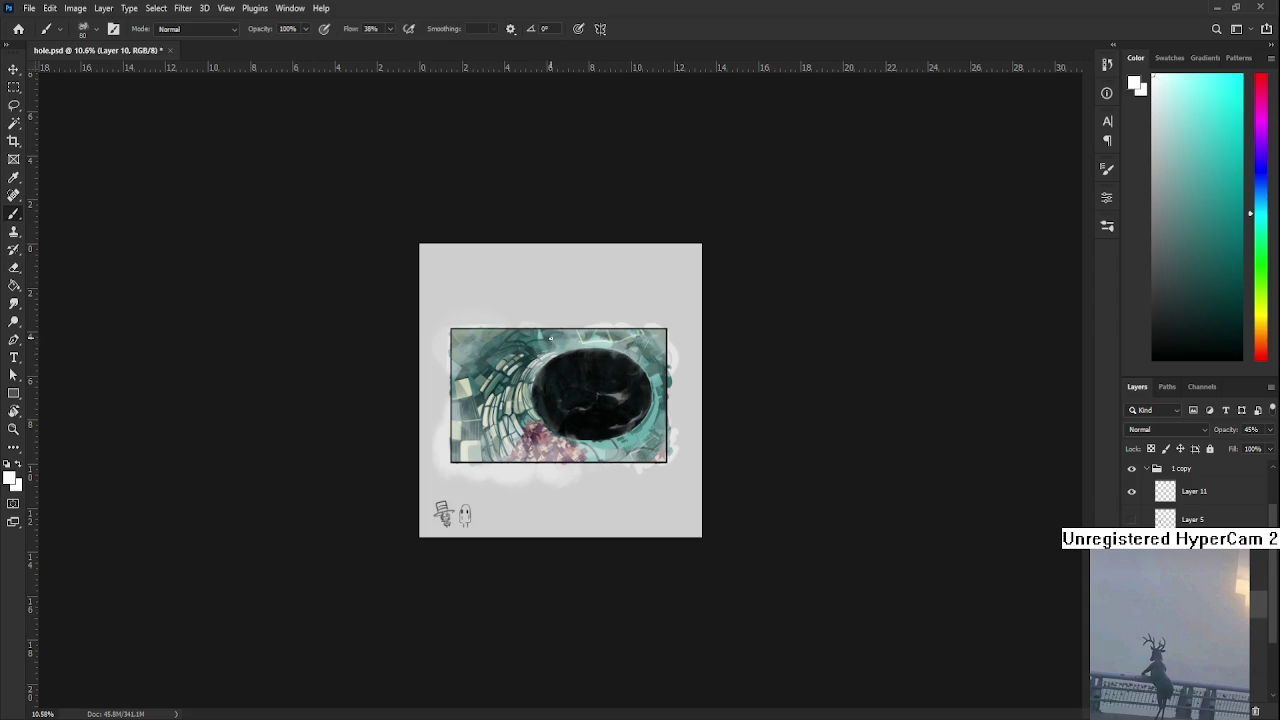
key(e)
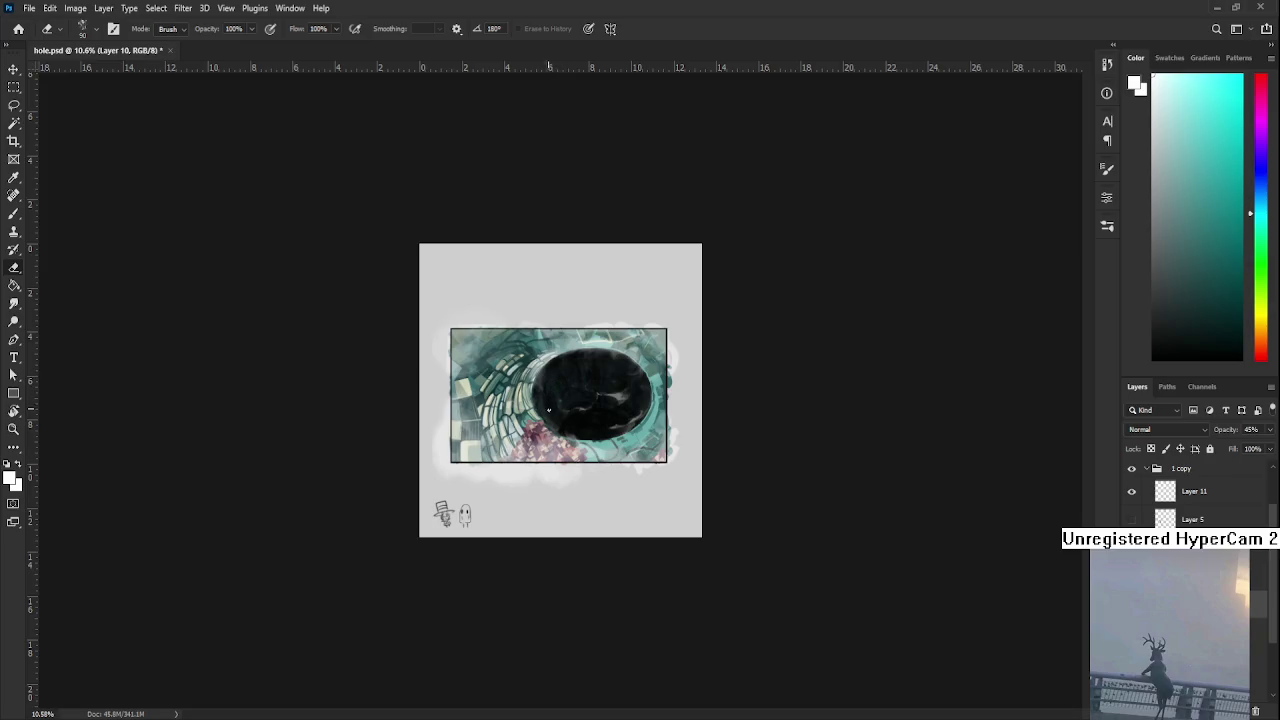
key(b)
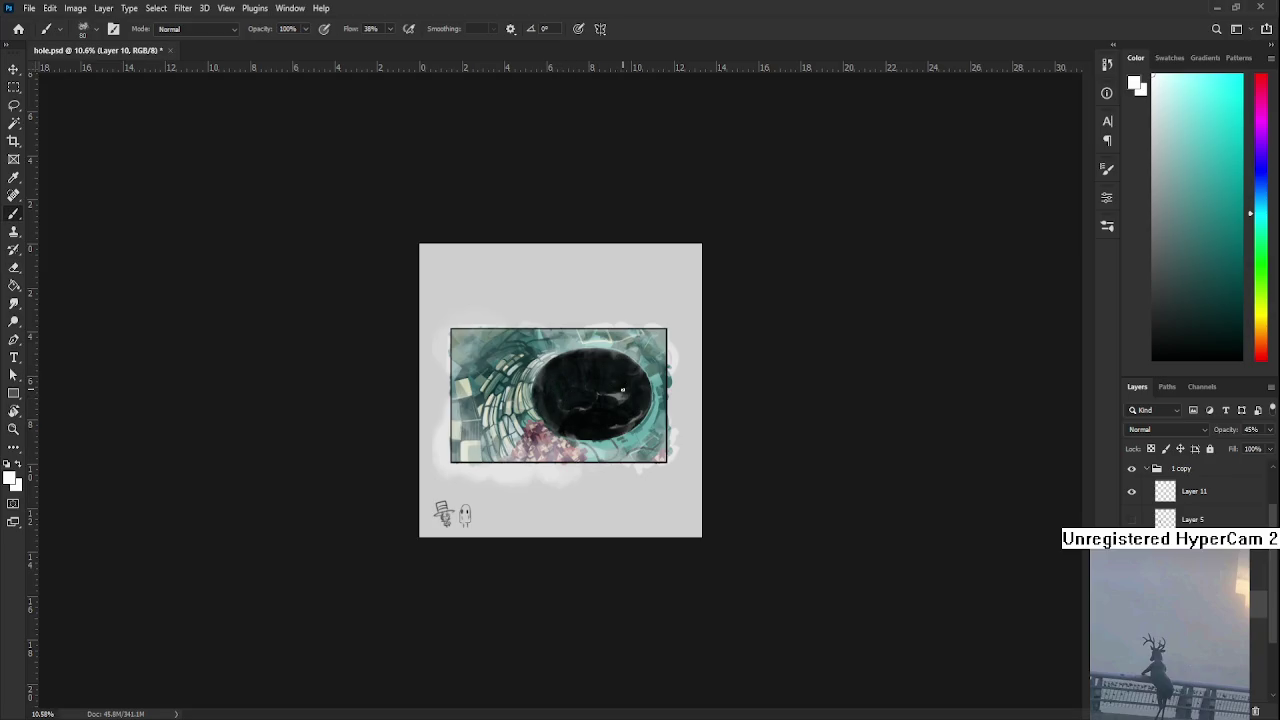
key(e)
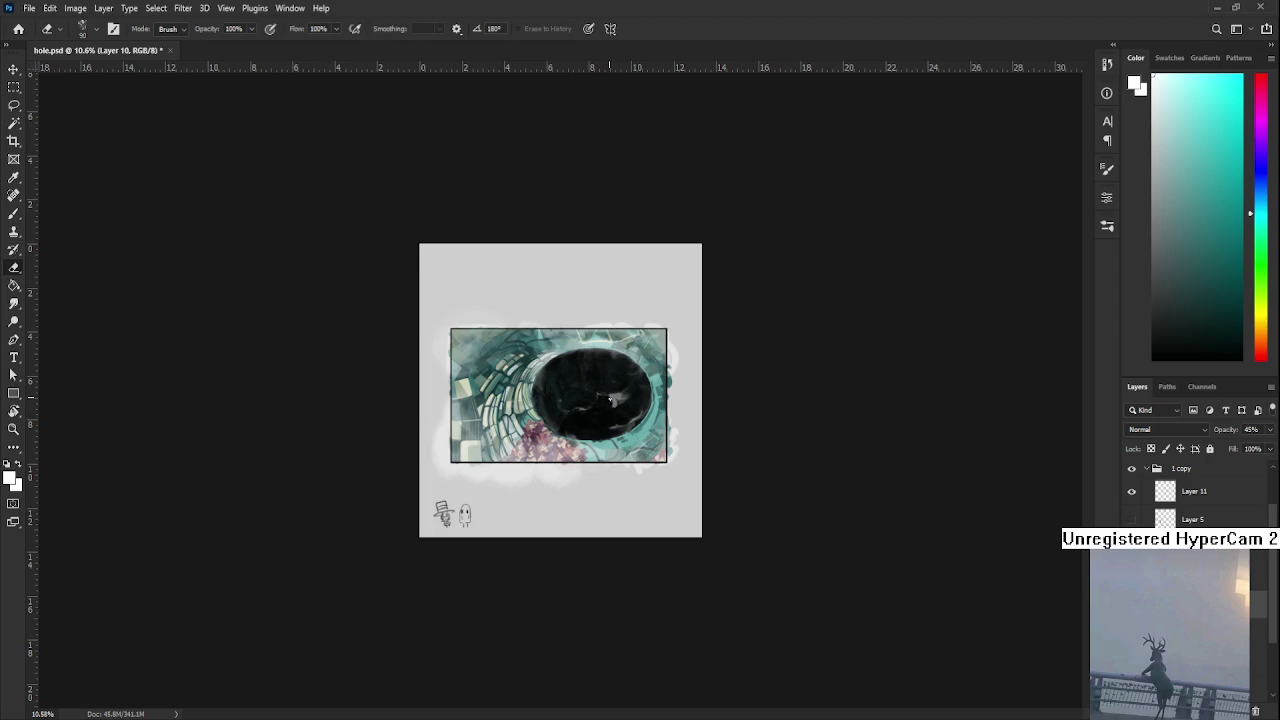
key(b)
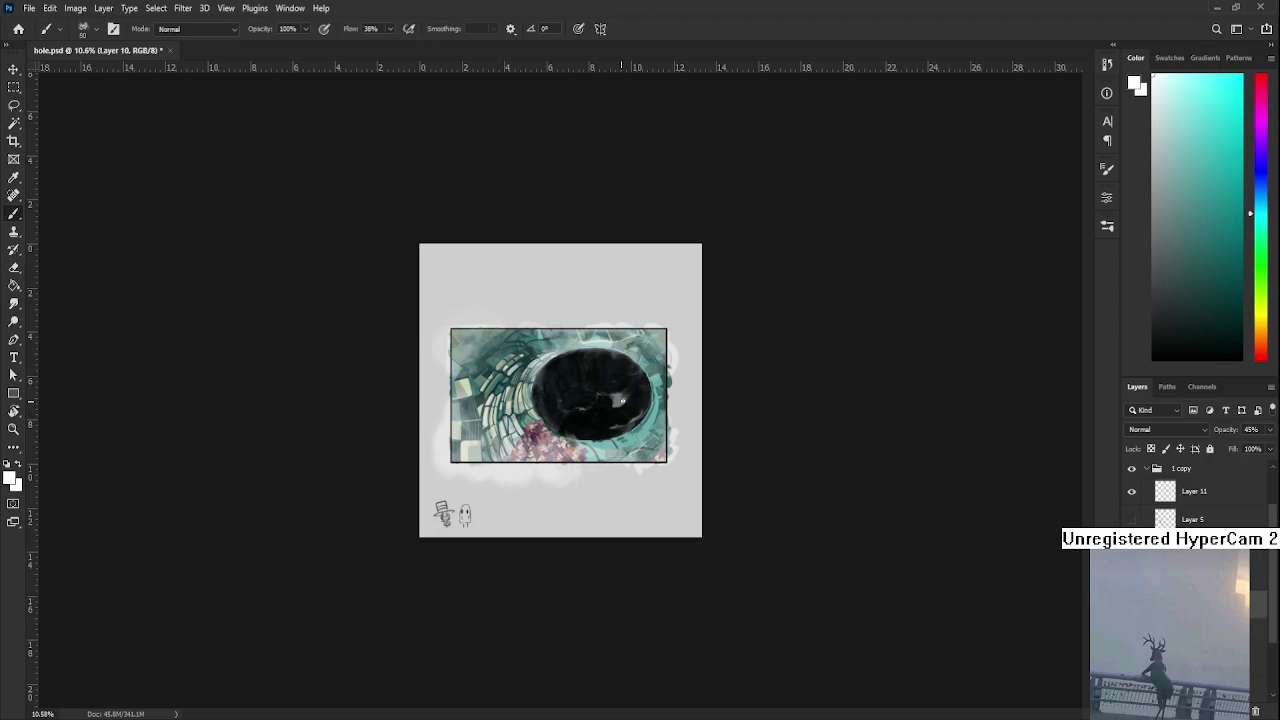
key(e)
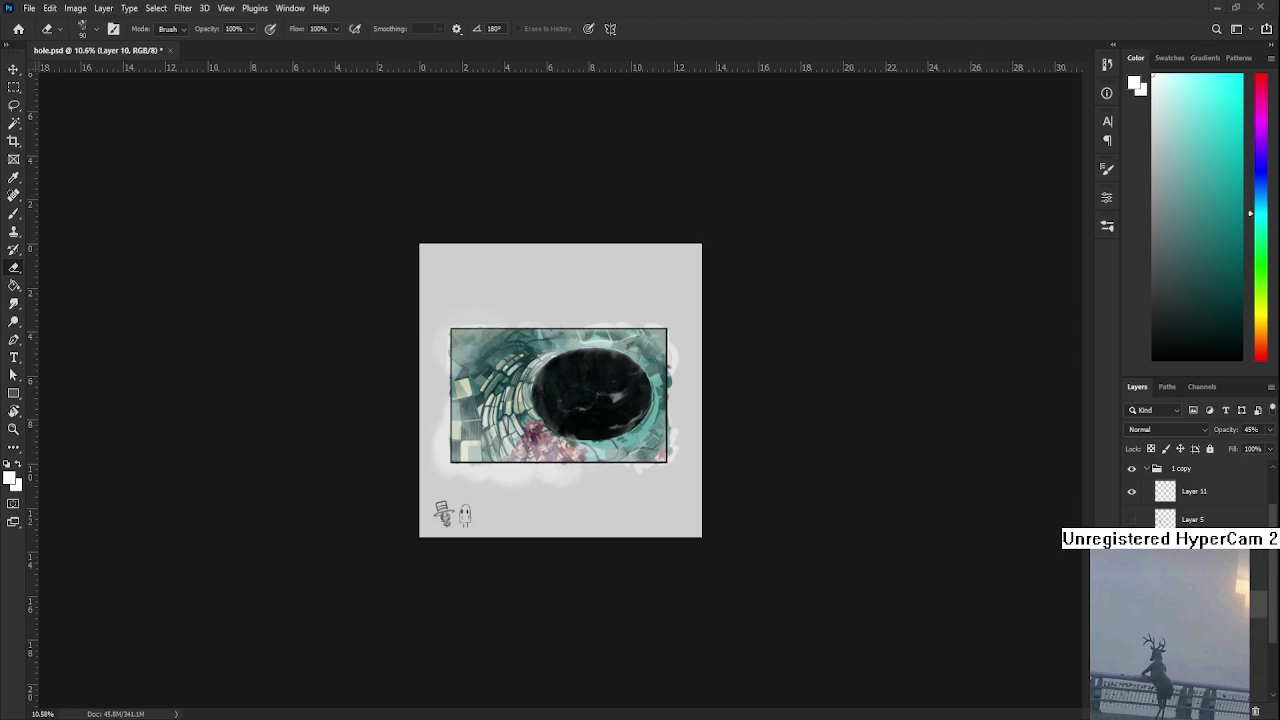
scroll(572, 446, up, 2)
- Alternate brush and eraser, then undo and redo to compare the soft white halo
scroll(572, 446, up, 2)
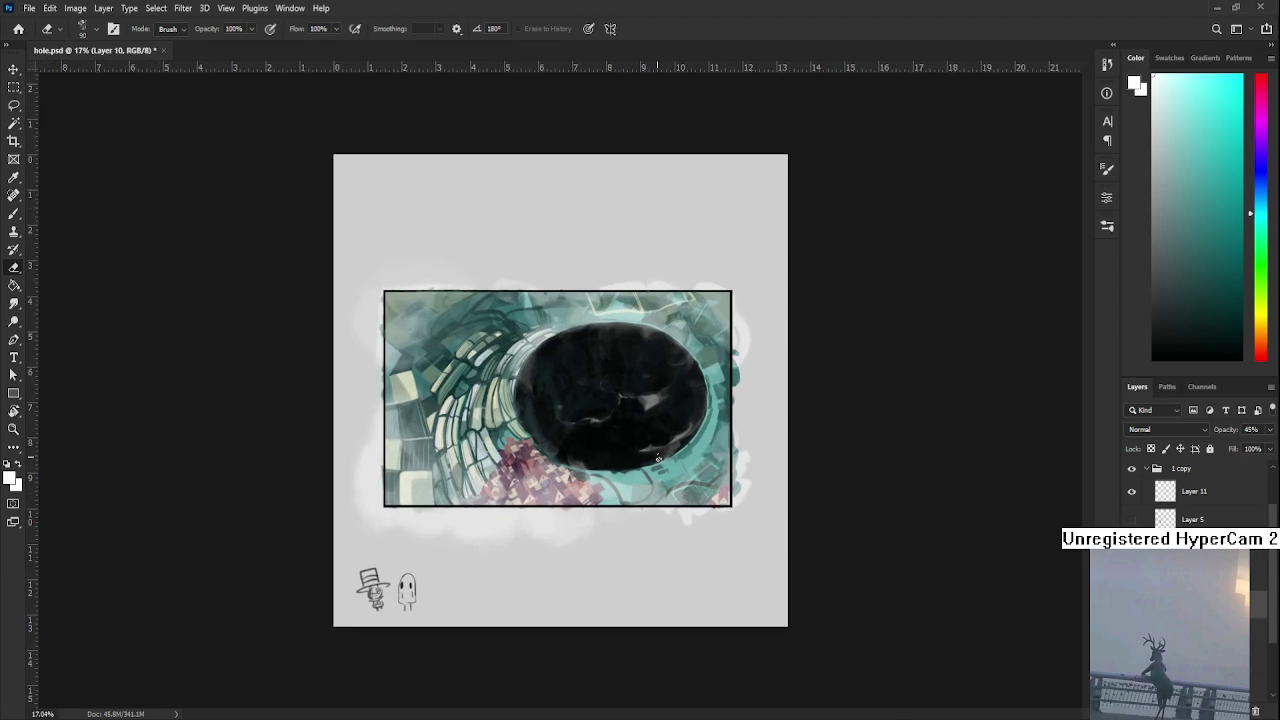
key(b)
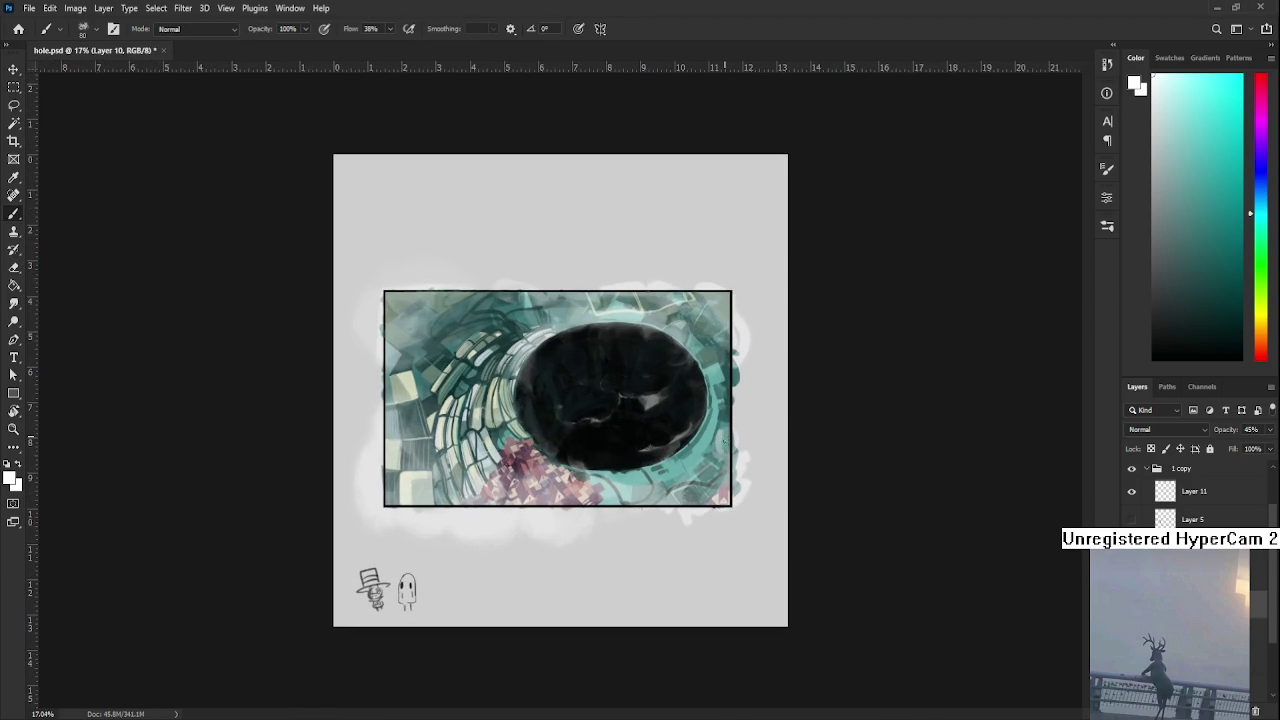
key(e)
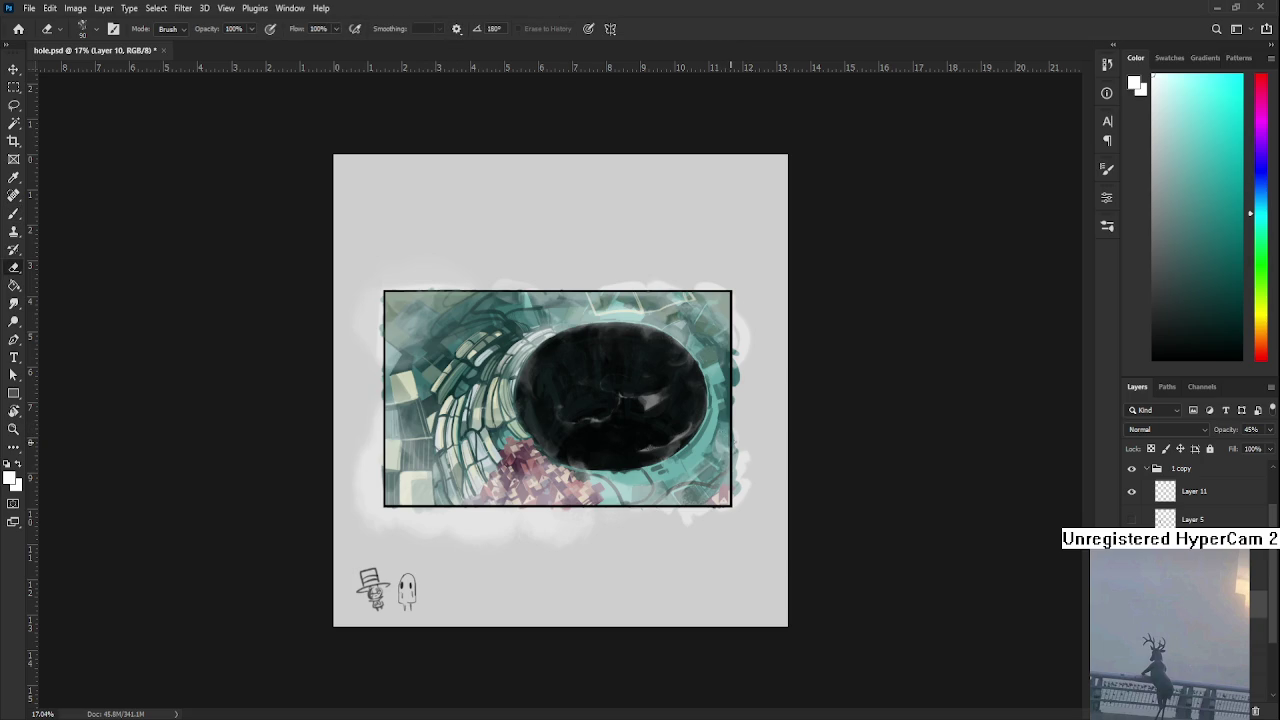
key(b)
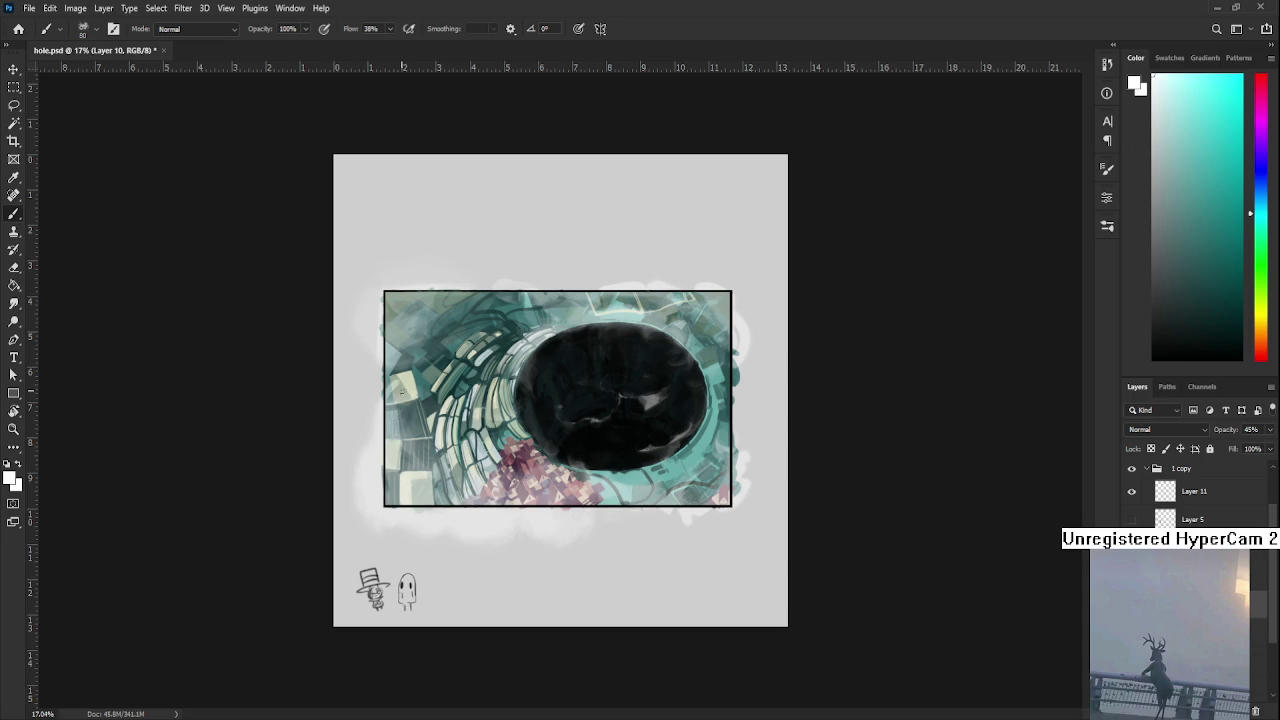
key(e)
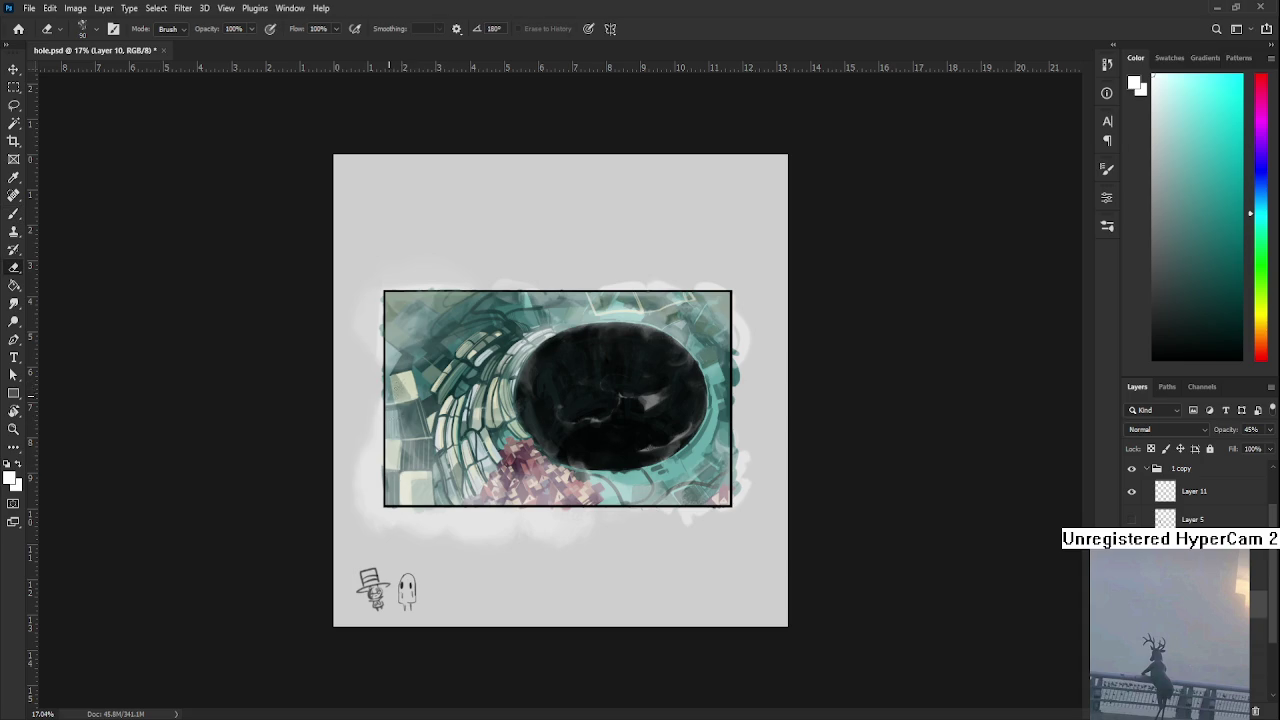
key(b)
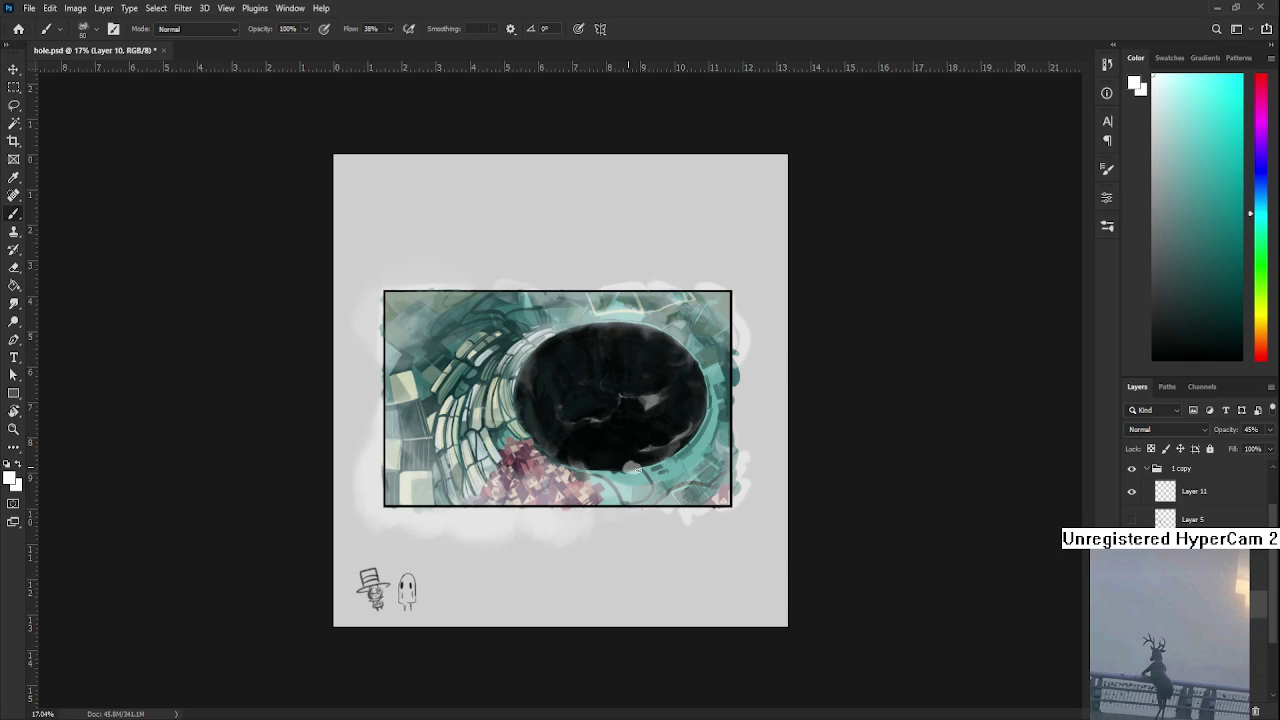
key(e)
key(b)
key(e)
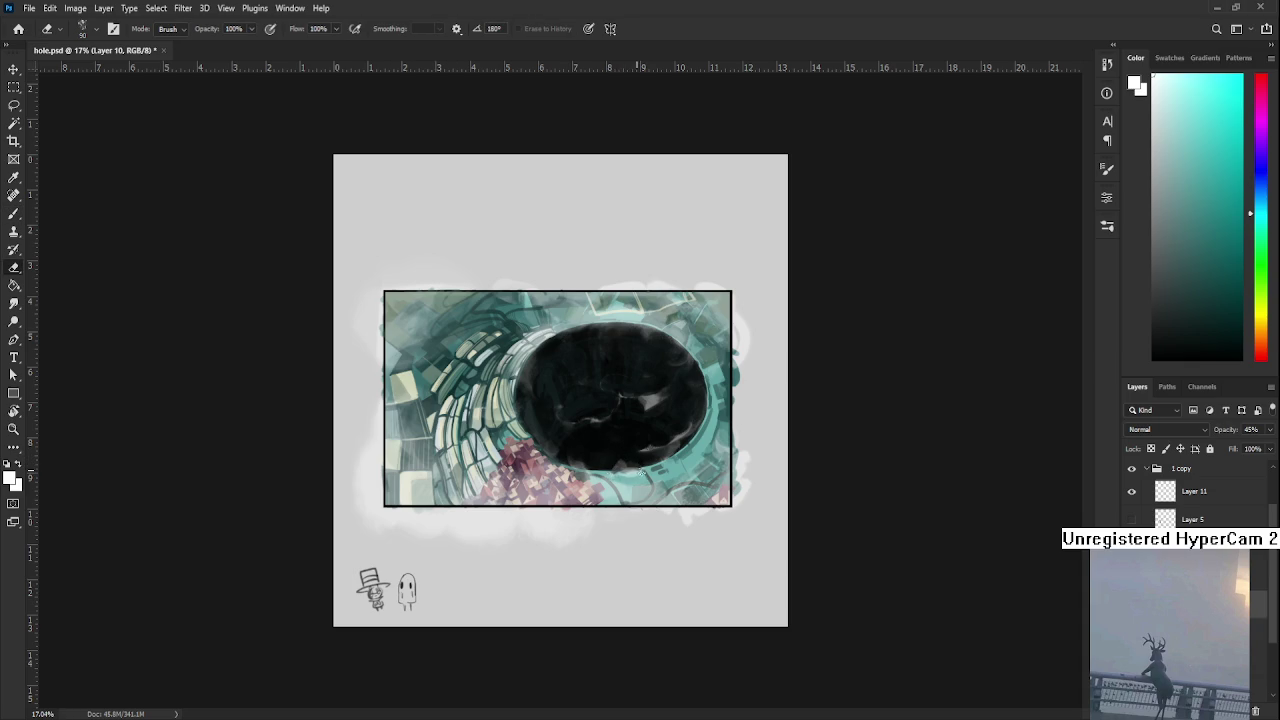
key(b)
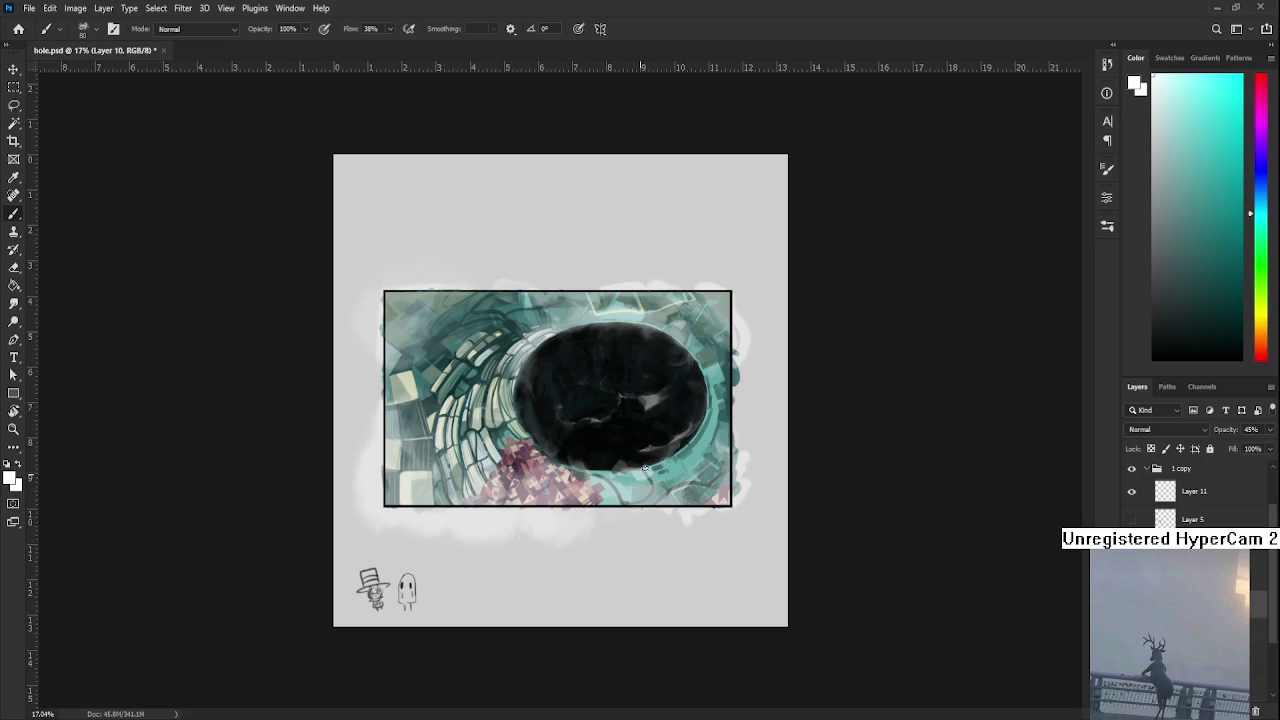
key(e)
key(b)
key(e)
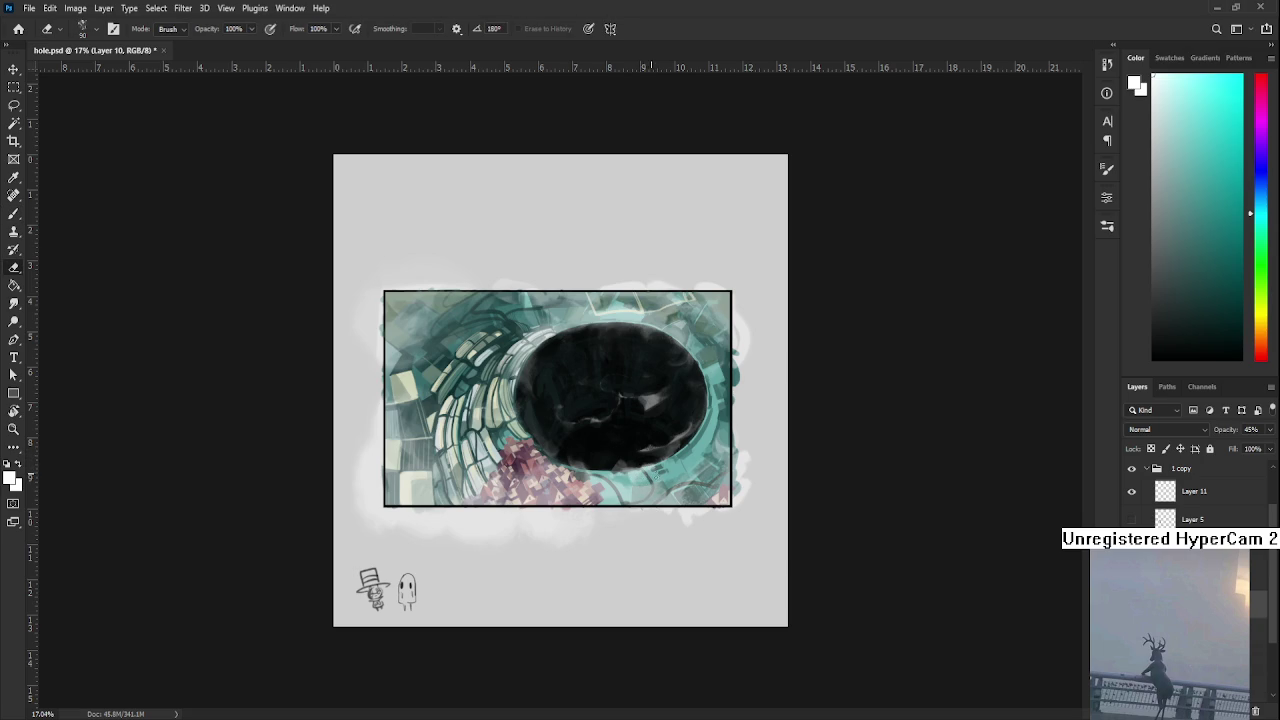
key(b)
key(e)
key(ctrl+z)
key(ctrl+shift+z)
- On a new layer, paint with an enlarged white brush along the bottom edge below the hole
key(ctrl+shift+alt+n)
key(b)
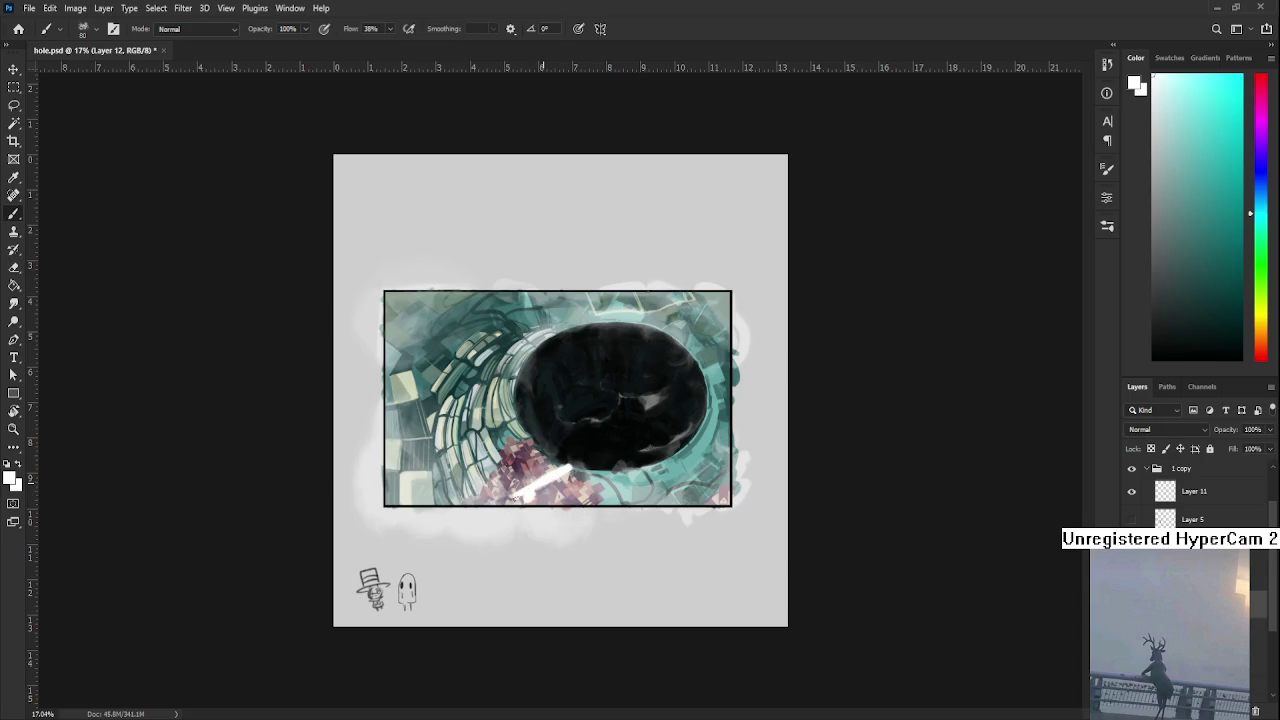
key(bracketright)
key(bracketright)
key(bracketright)
drag(510, 499, 631, 499)
key(ctrl+z)
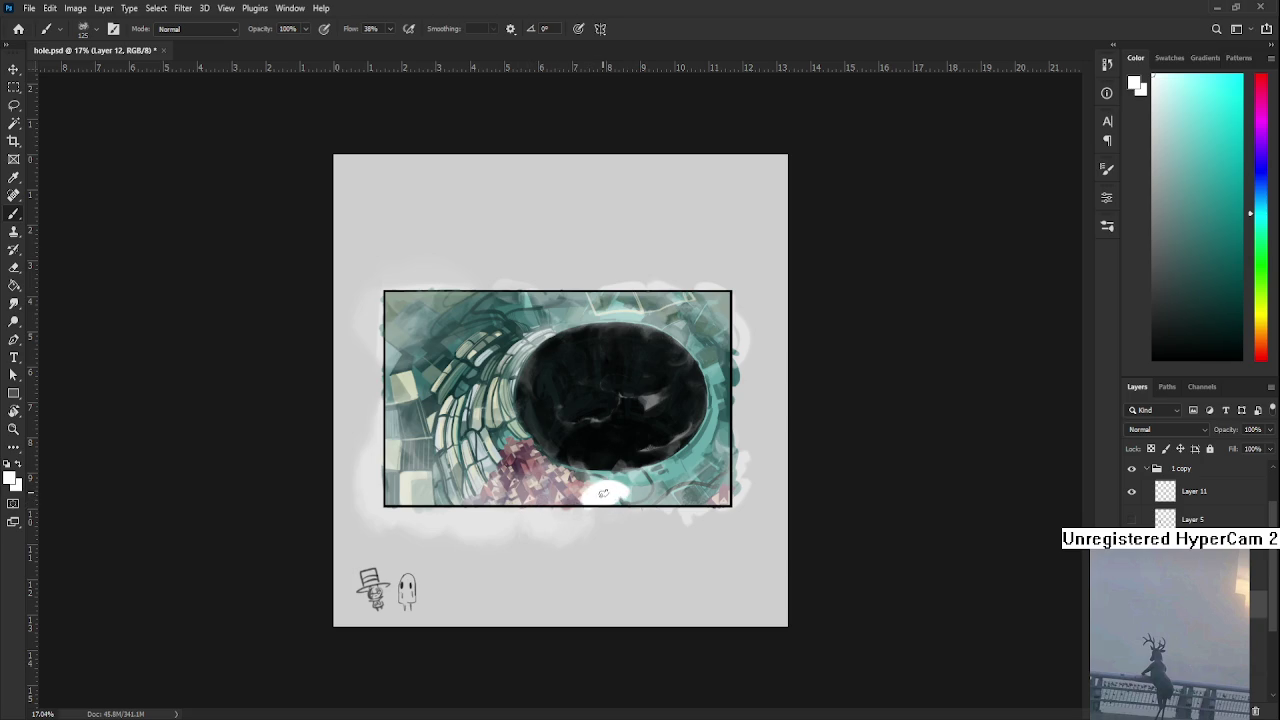
key(e)
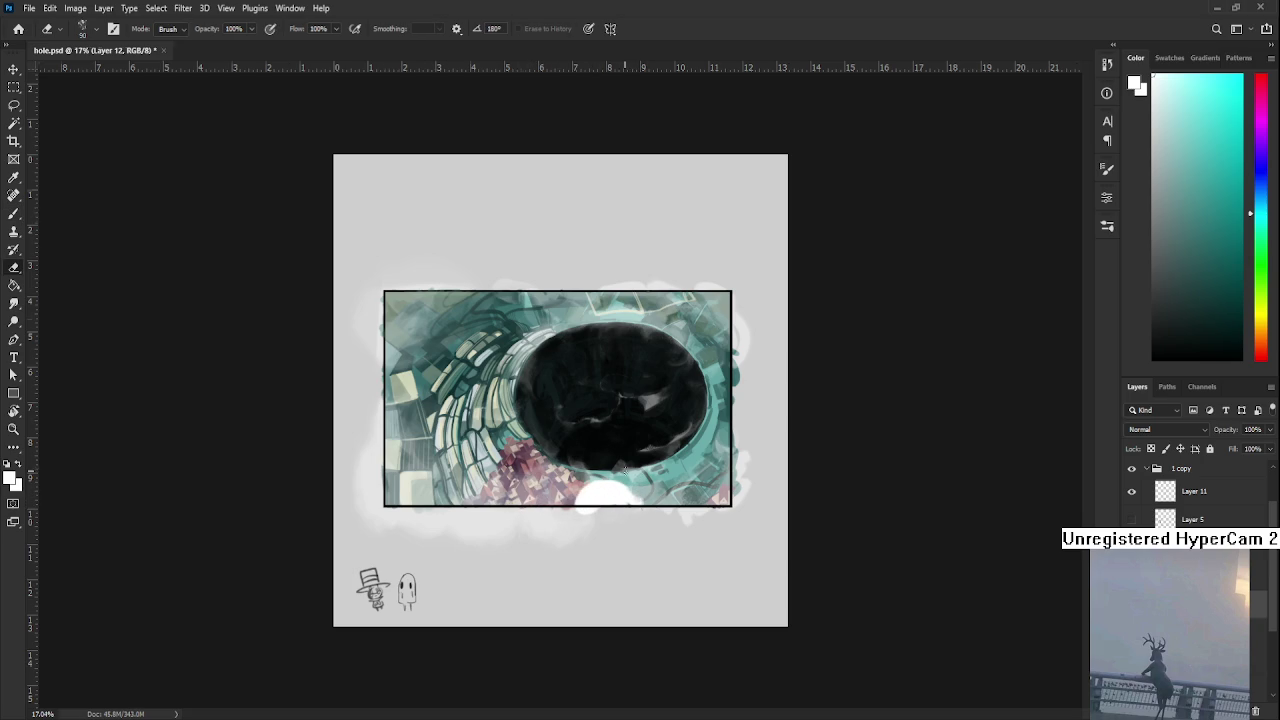
scroll(624, 470, up, 3)
key(b)
alt+click(608, 549)
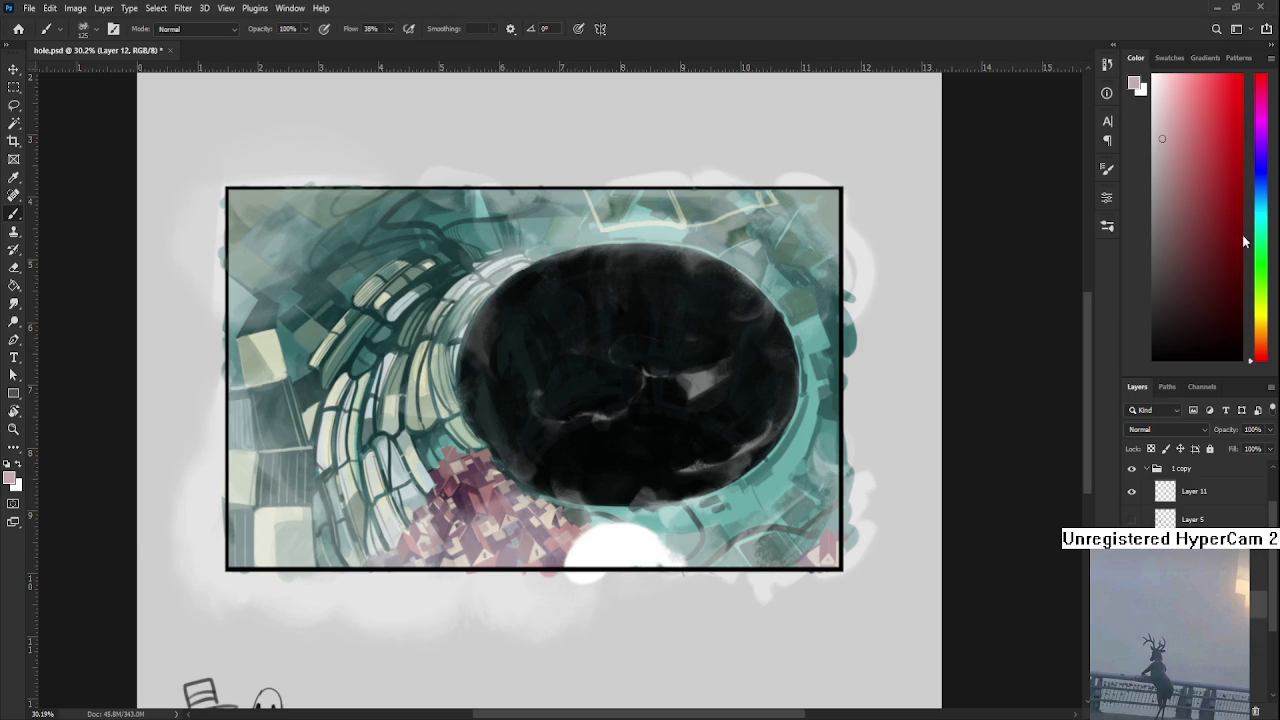
- Pick a light blue-grey and brush it over the left side of the white blob
click(1251, 190)
click(1165, 119)
mouse_move(600, 530)
mouse_down()
mouse_move(580, 562)
mouse_move(590, 550)
mouse_up()
- Sample white, light blue and cyan tones from many spots across the blob
alt+click(620, 548)
alt+click(624, 543)
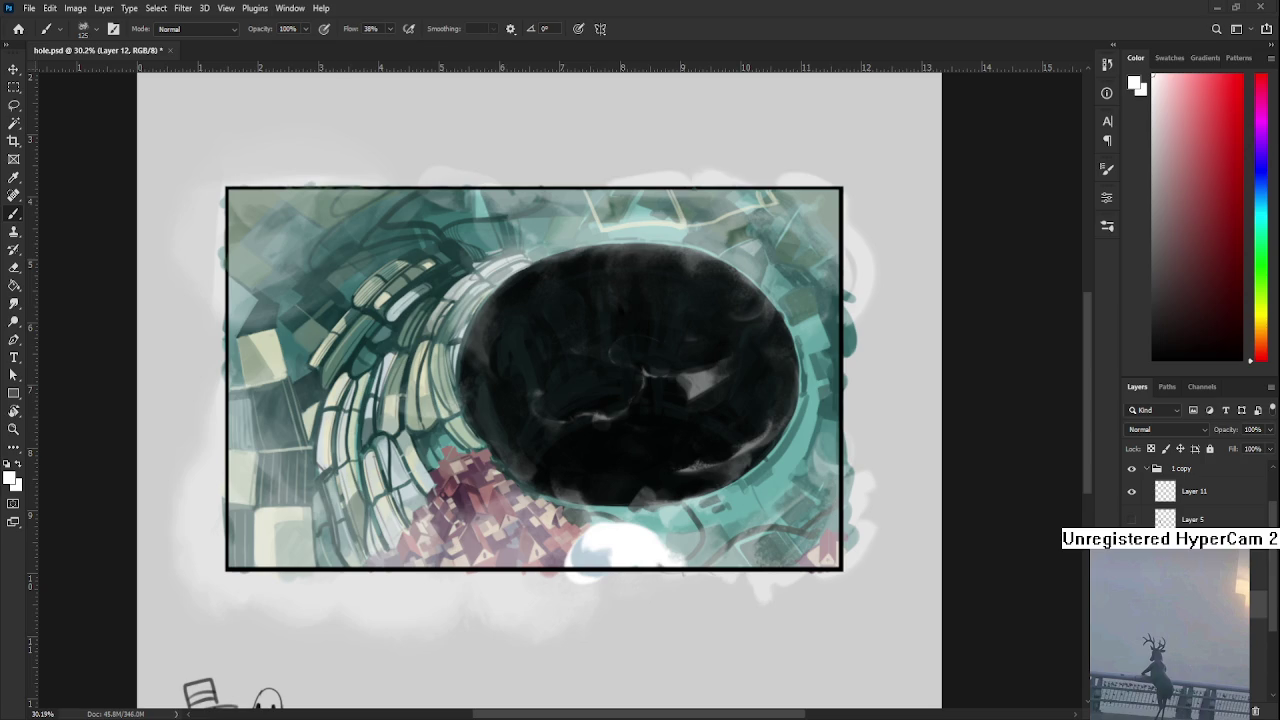
alt+click(595, 548)
alt+click(601, 543)
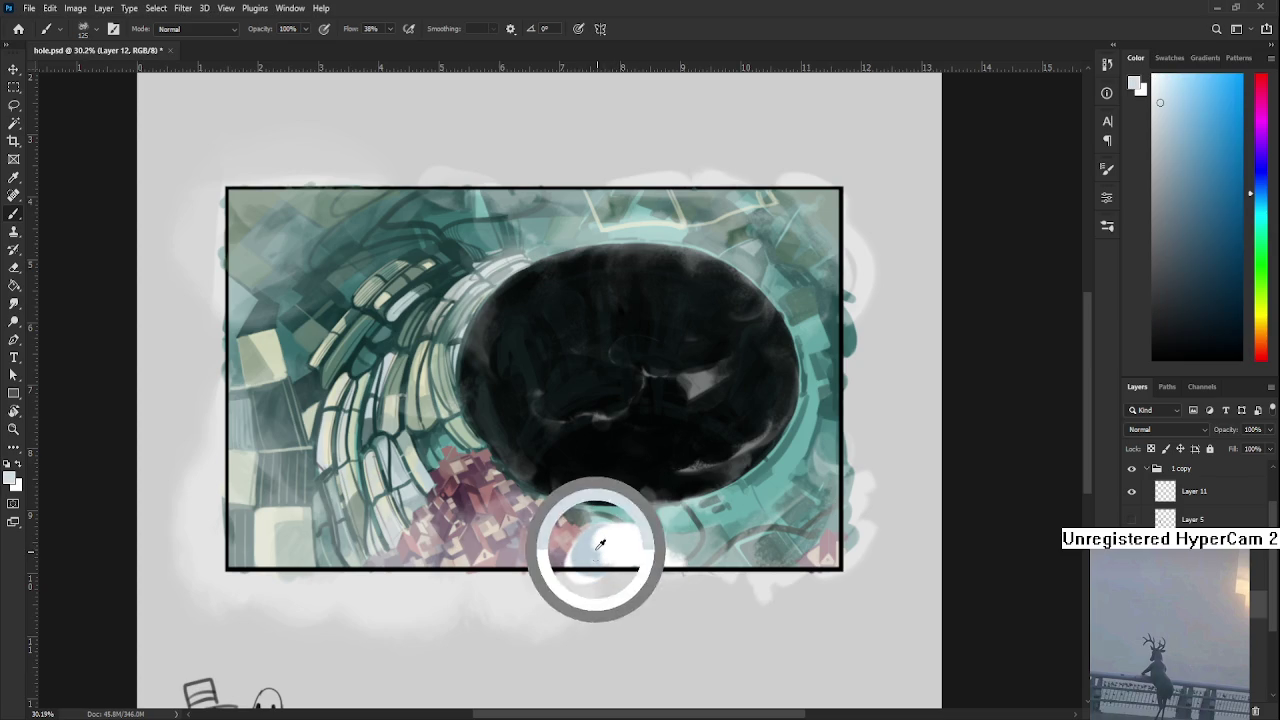
alt+click(595, 552)
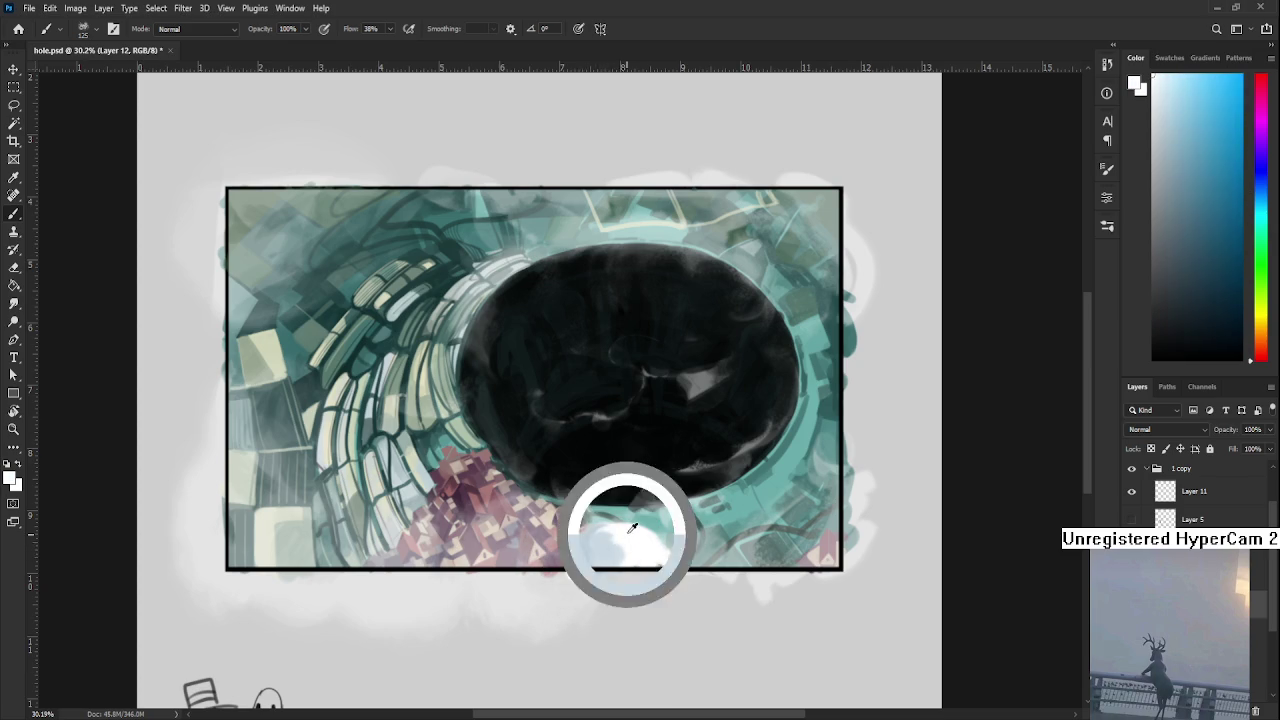
alt+click(598, 545)
alt+click(616, 544)
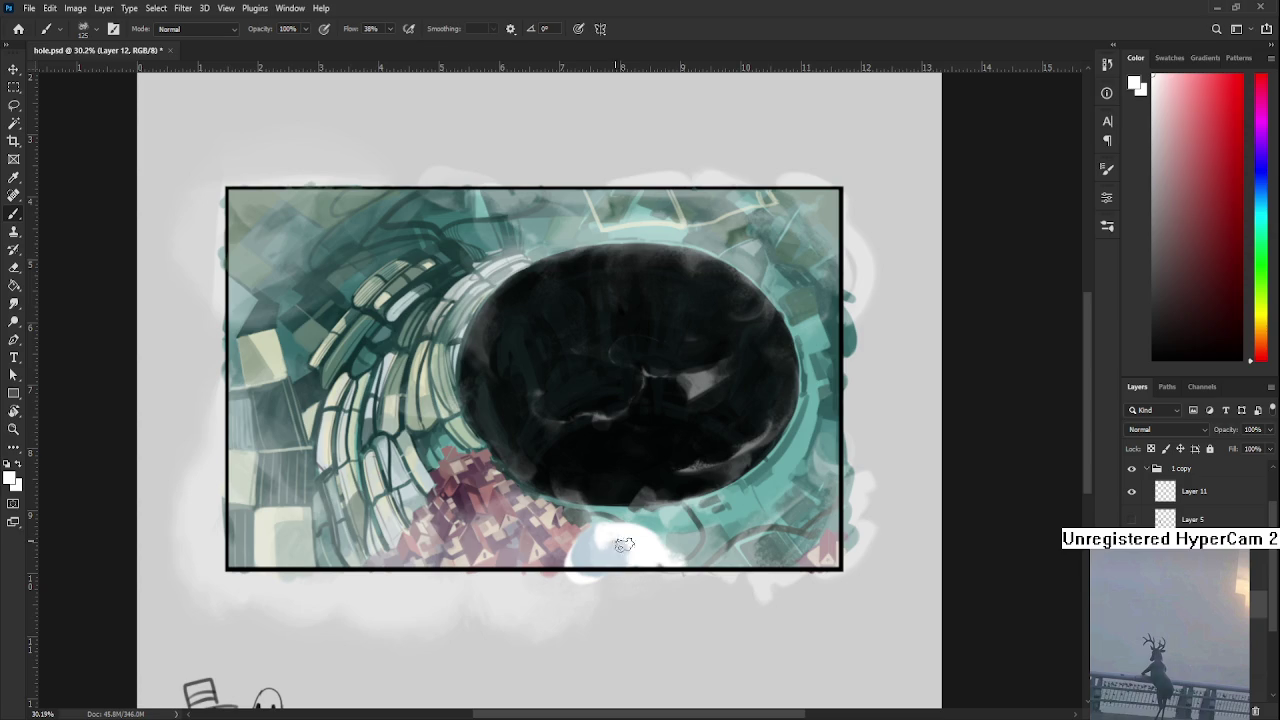
alt+click(606, 543)
alt+click(632, 543)
alt+click(625, 548)
alt+click(614, 529)
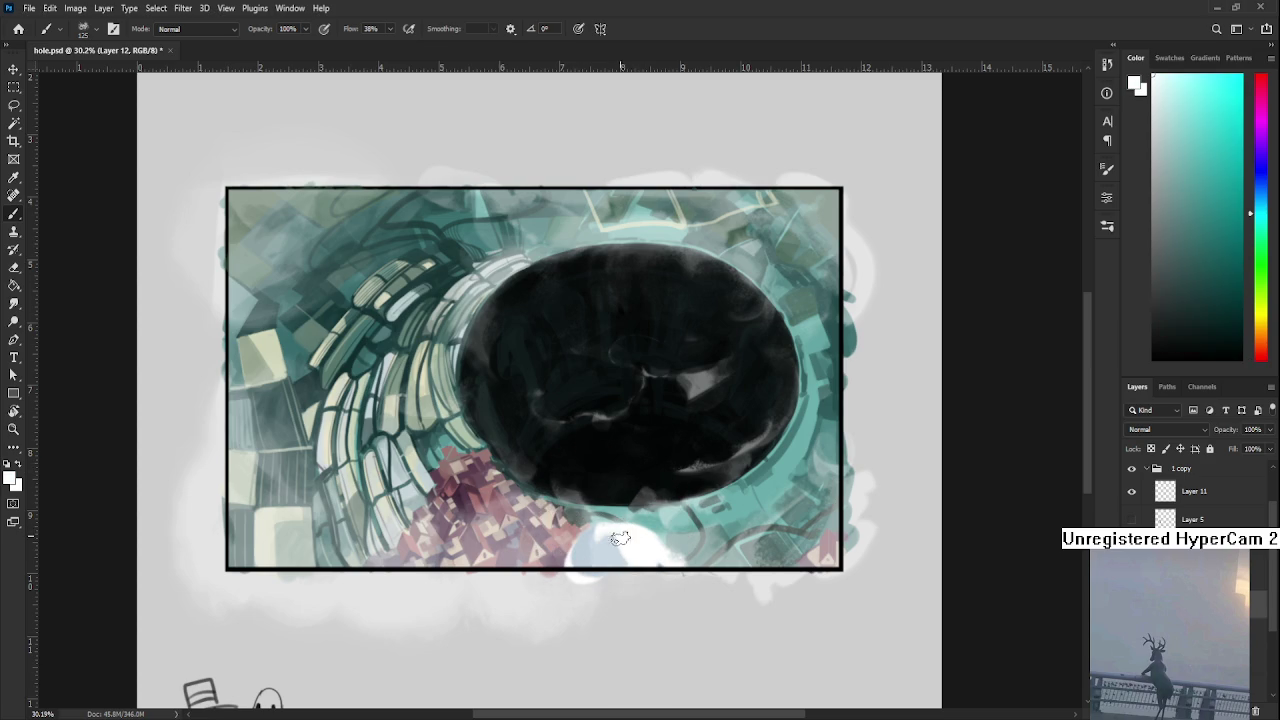
alt+click(621, 546)
alt+click(638, 544)
alt+click(639, 543)
alt+click(614, 550)
alt+click(641, 526)
alt+click(630, 548)
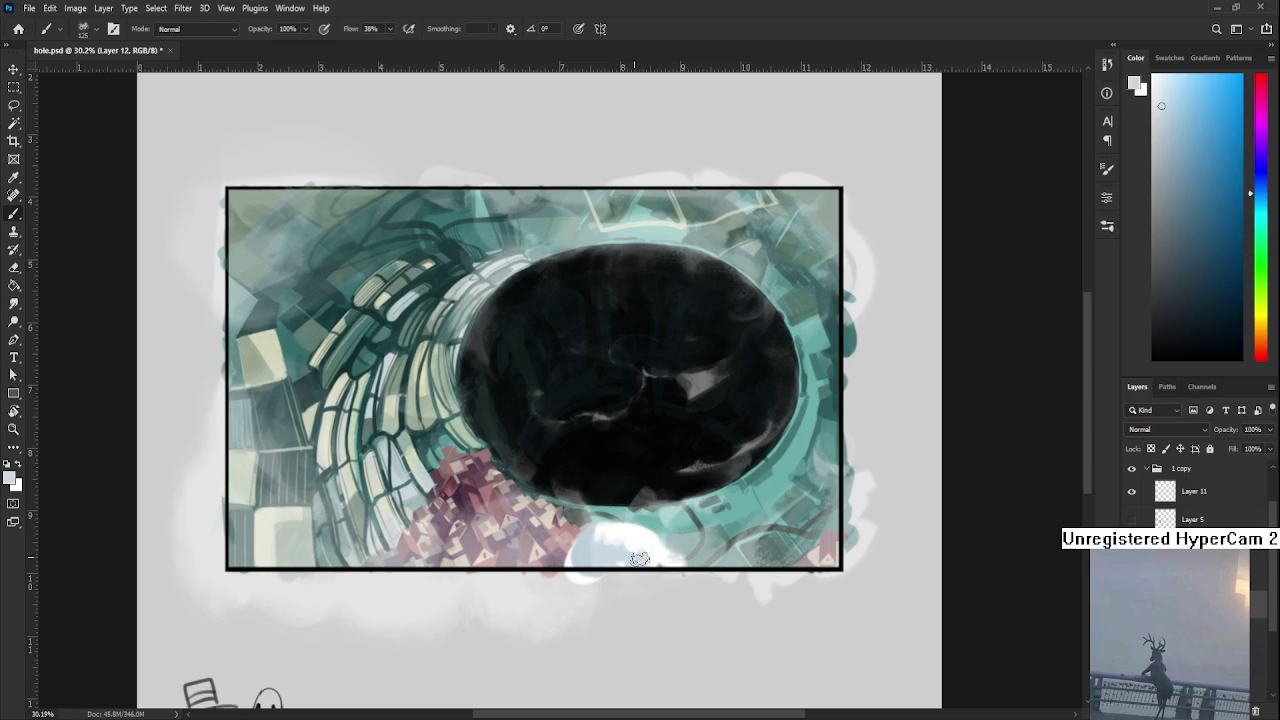
alt+click(650, 537)
alt+click(631, 551)
alt+click(638, 536)
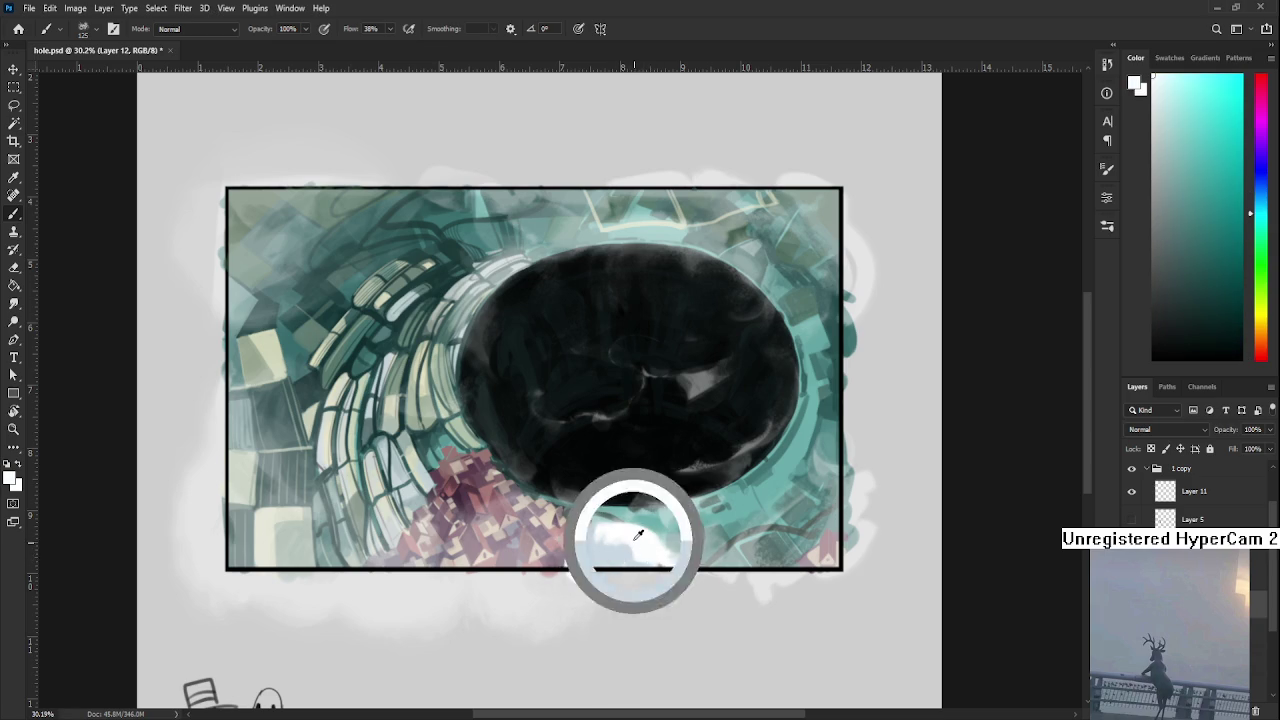
alt+click(614, 554)
alt+click(625, 535)
alt+click(603, 548)
alt+click(630, 526)
alt+click(608, 538)
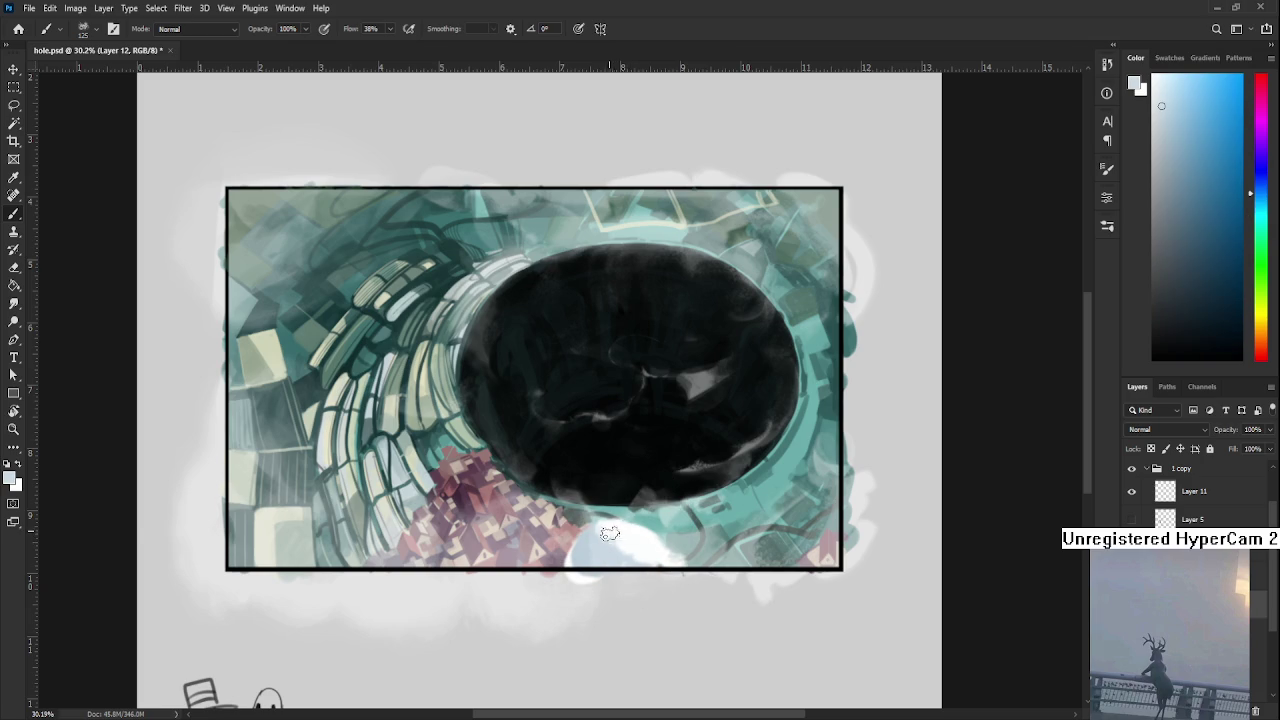
alt+click(630, 532)
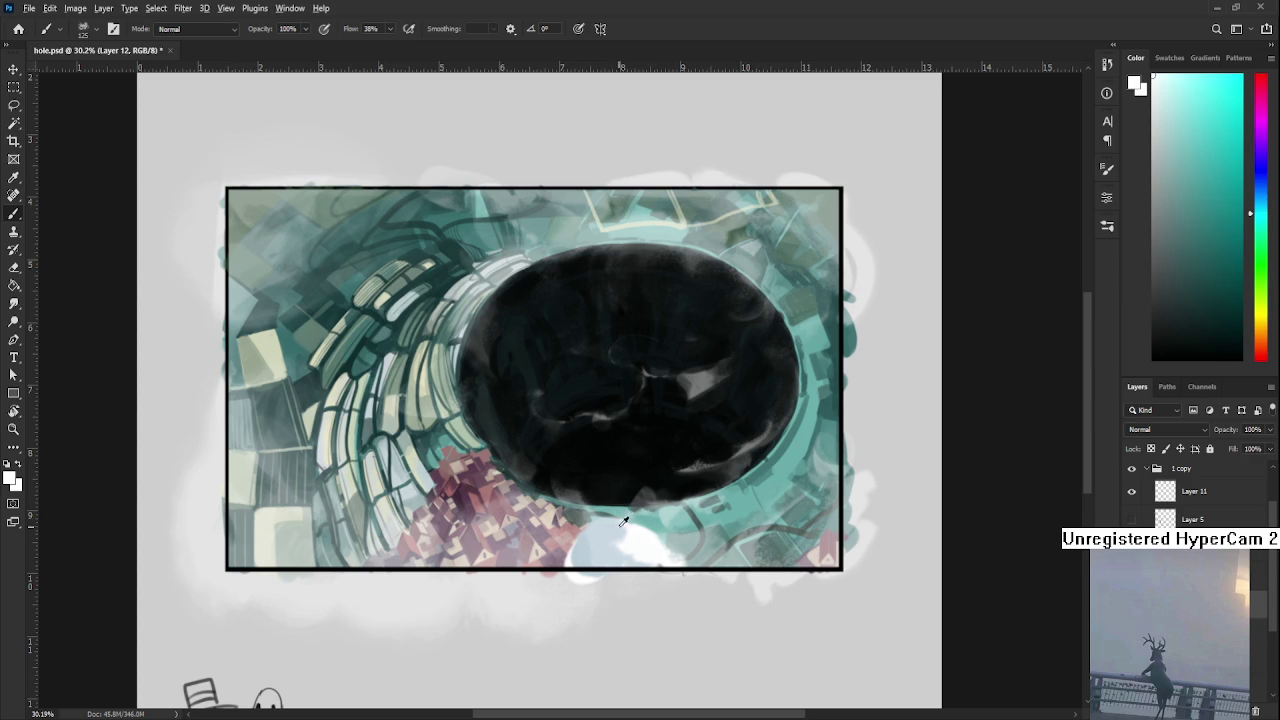
alt+click(608, 552)
alt+click(637, 542)
alt+click(605, 548)
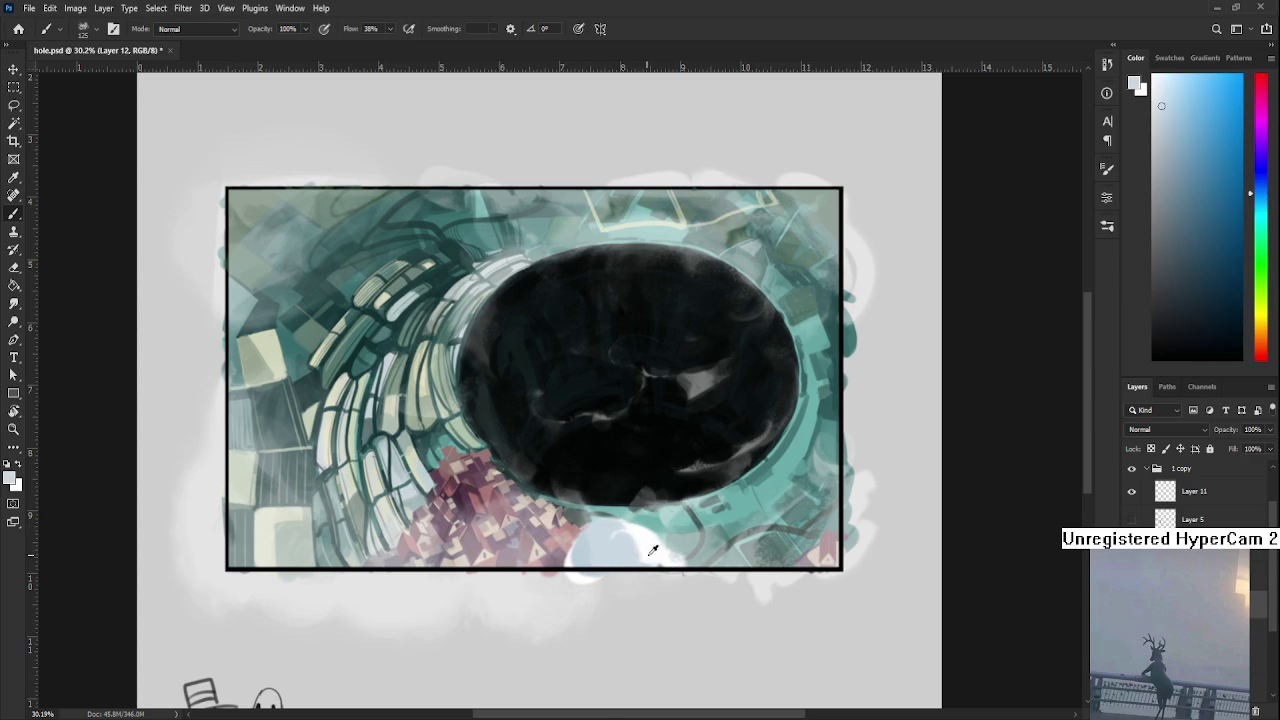
alt+click(647, 546)
alt+click(649, 543)
key(r)
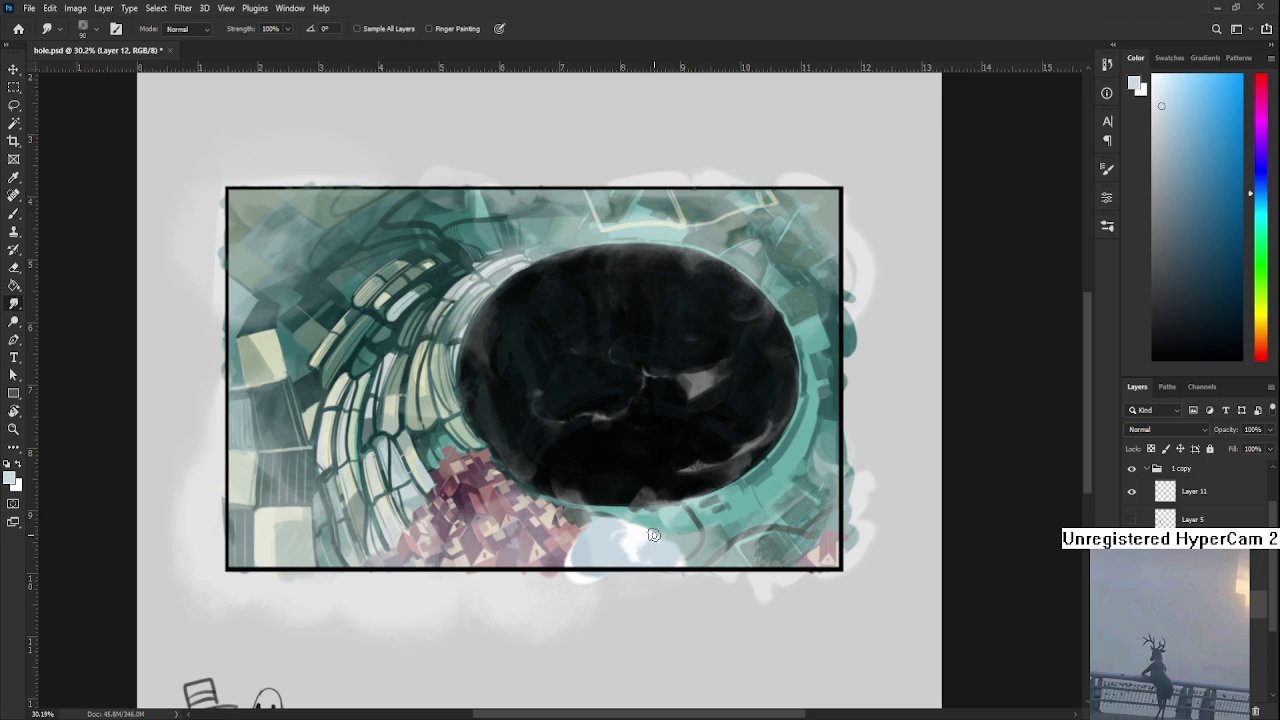
key(e)
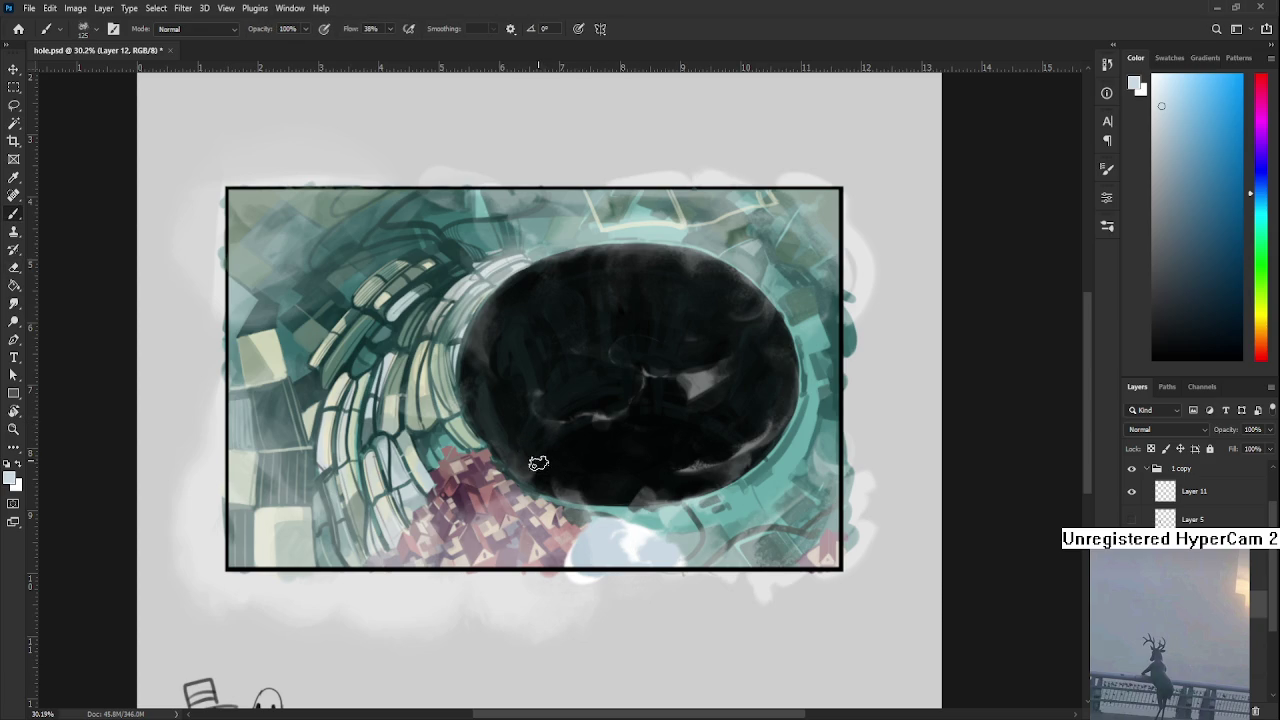
mouse_move(534, 458)
mouse_down()
mouse_move(540, 478)
mouse_move(543, 457)
mouse_up()
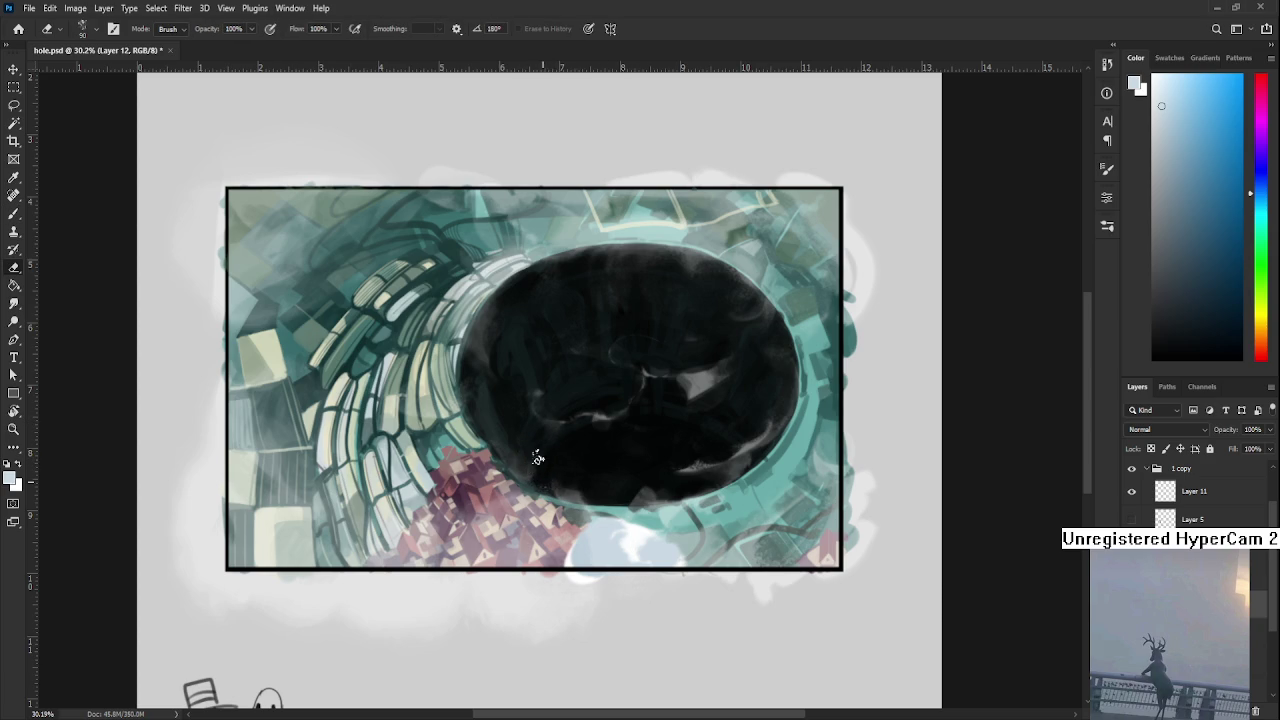
- Sample a near-white cyan and brighten the right side of the blob
key(b)
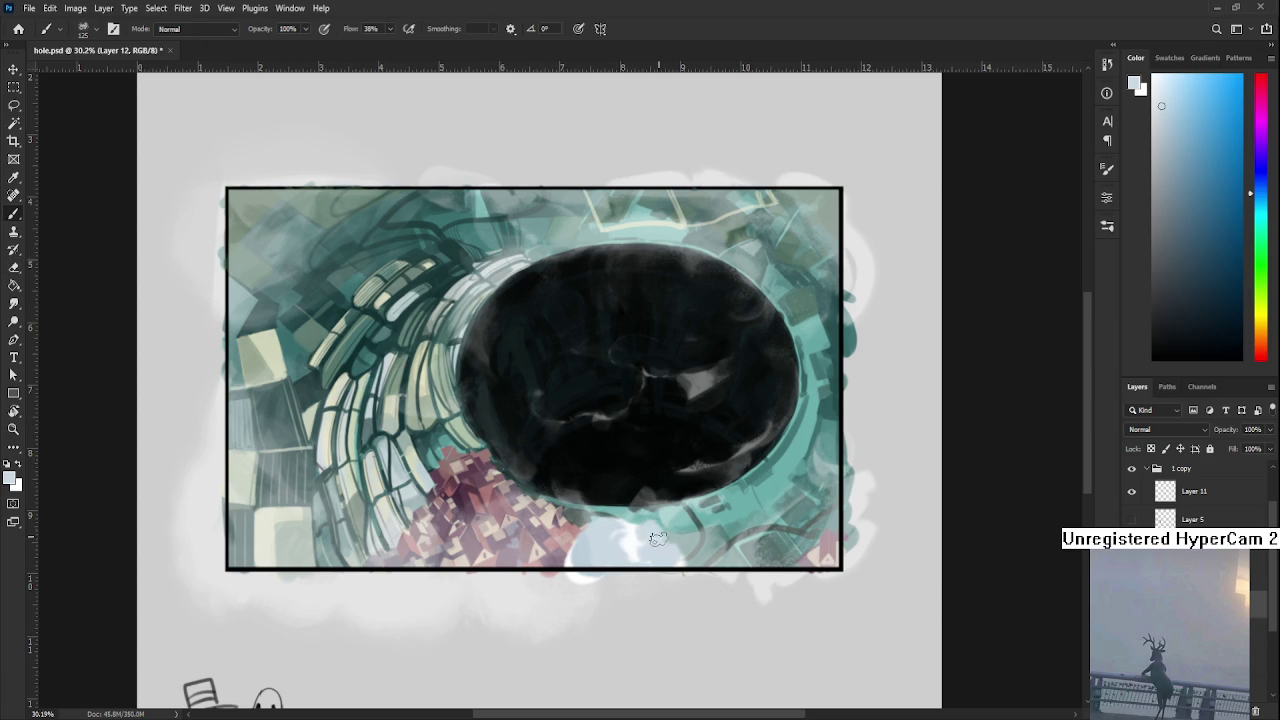
alt+click(646, 535)
drag(648, 549, 664, 528)
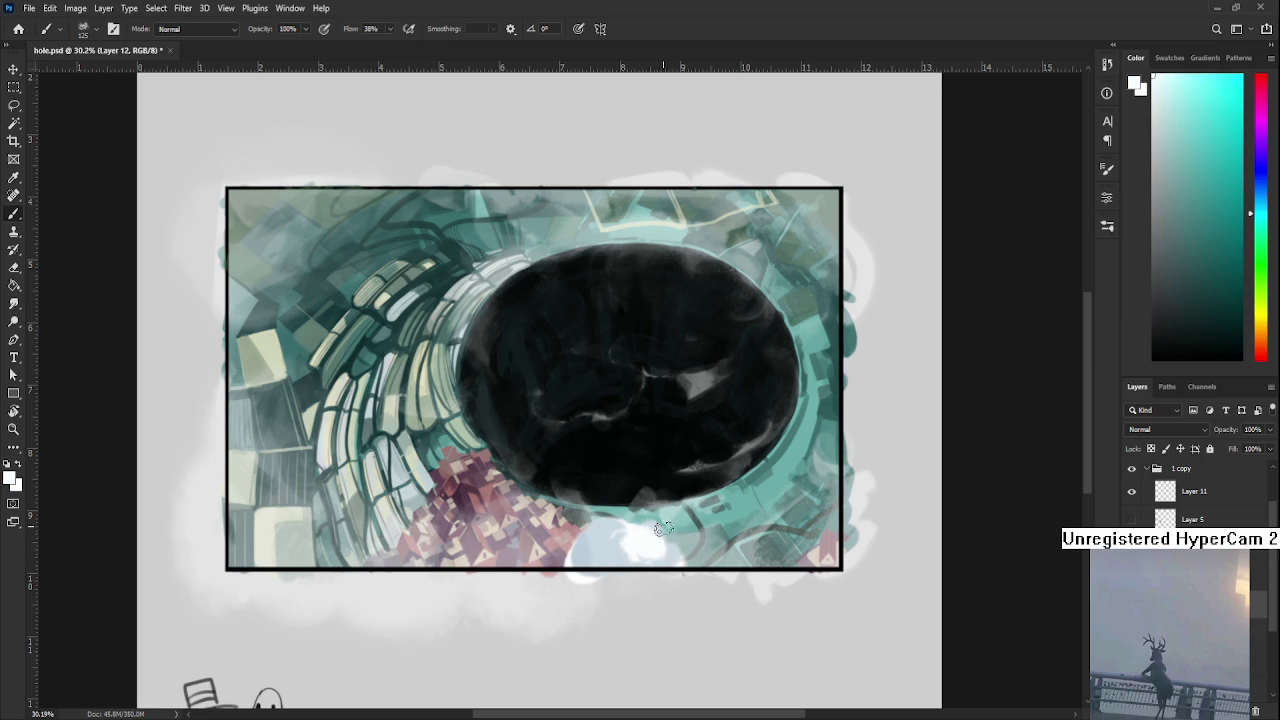
- Smudge the new highlight below the hole so it blends softly
key(r)
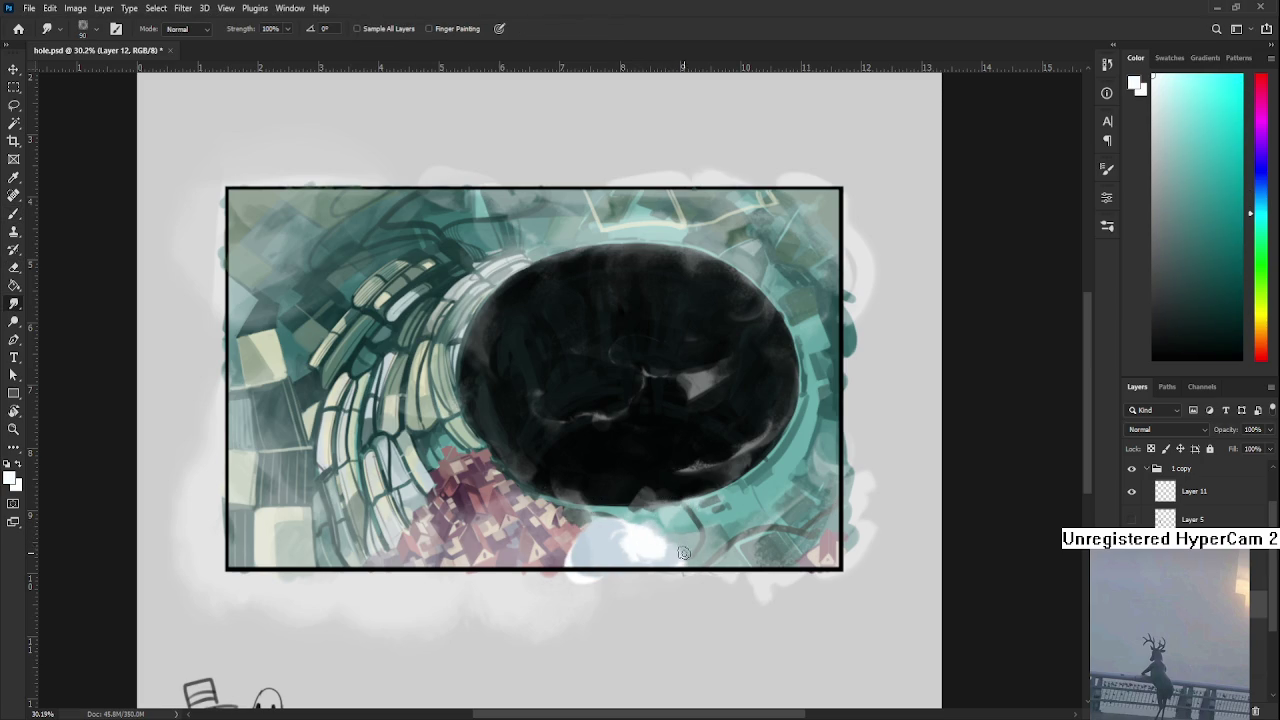
drag(669, 542, 686, 561)
key(e)
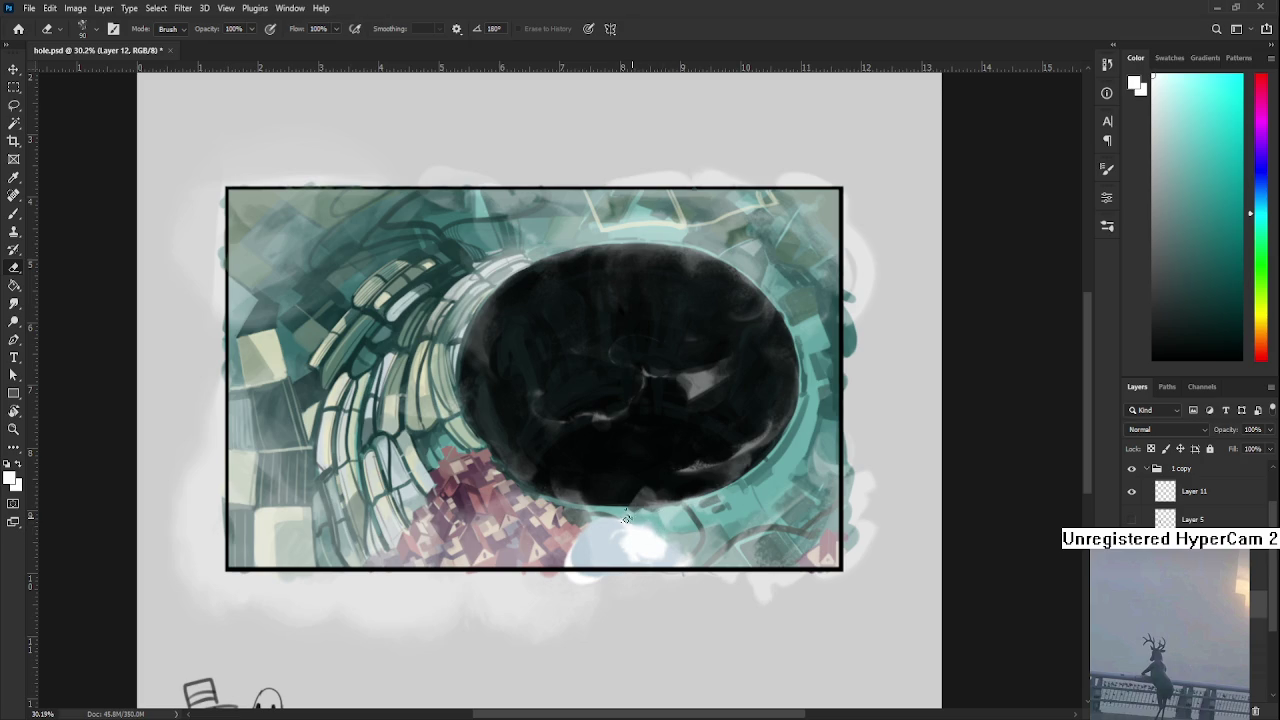
key(b)
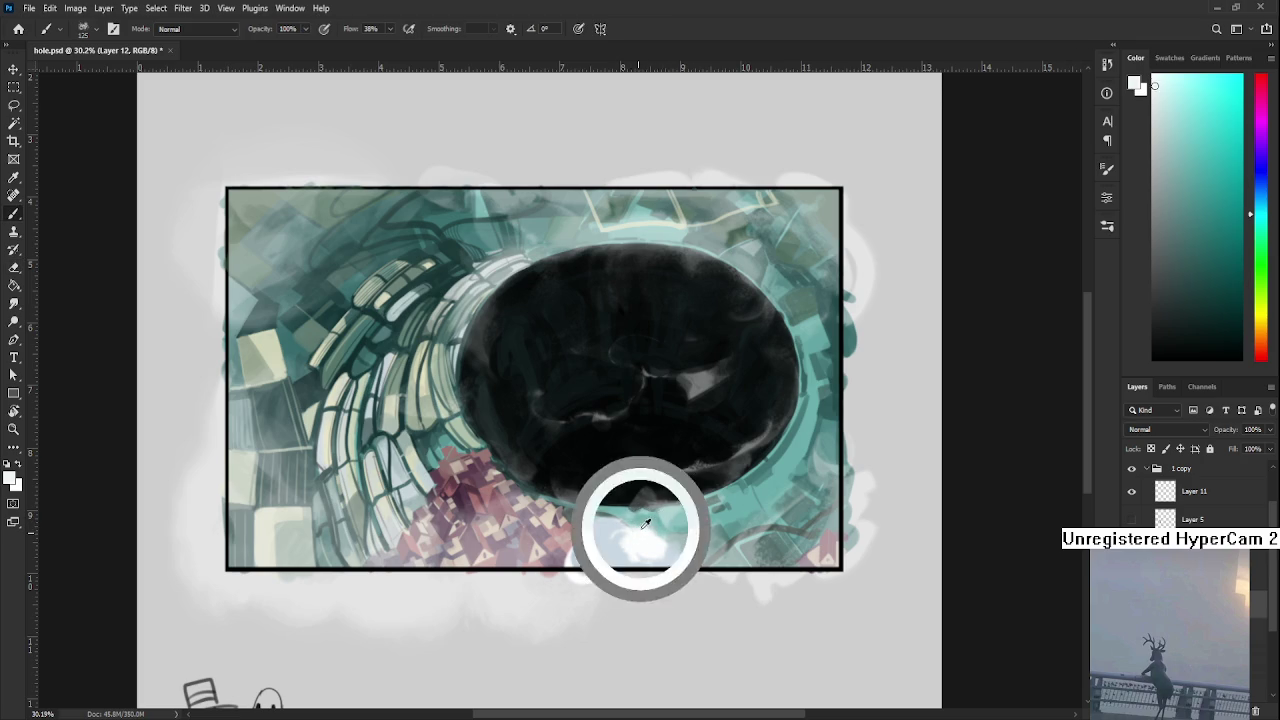
key(e)
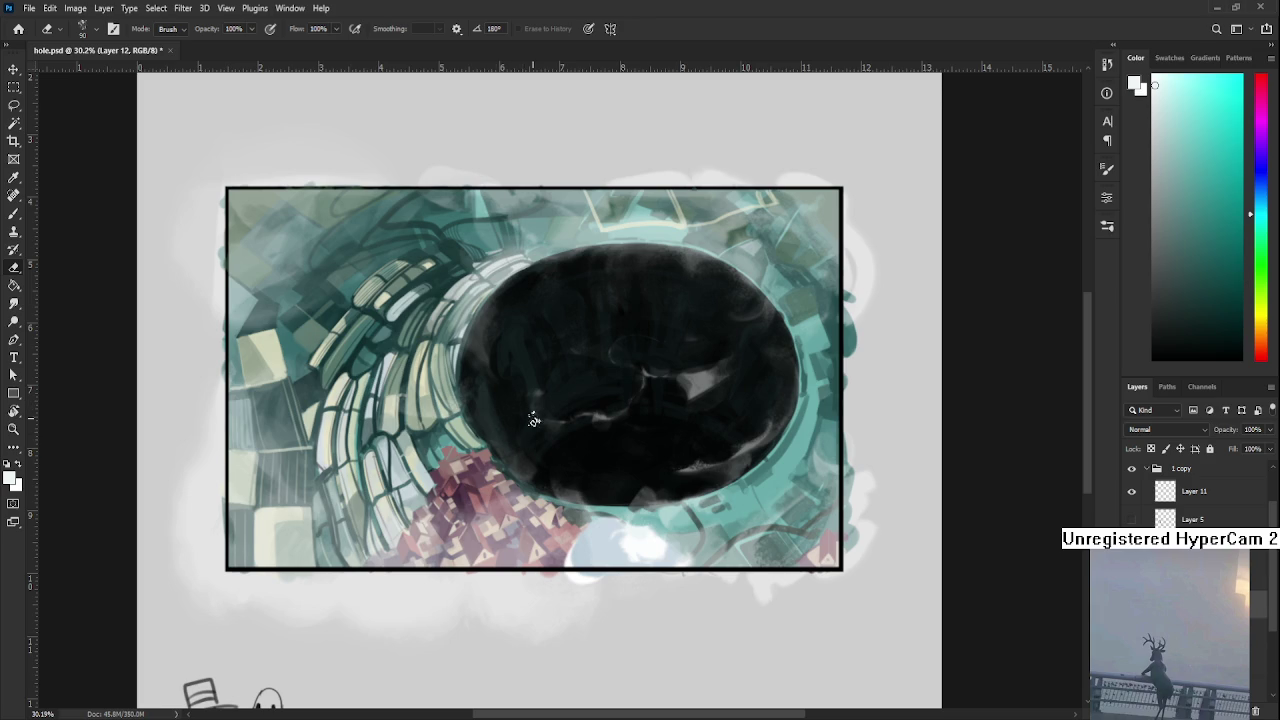
- Pan the view and sample near-white and bright cyan tones from the cloud
key(b)
drag(597, 539, 527, 558)
alt+click(566, 562)
alt+click(542, 568)
alt+click(566, 560)
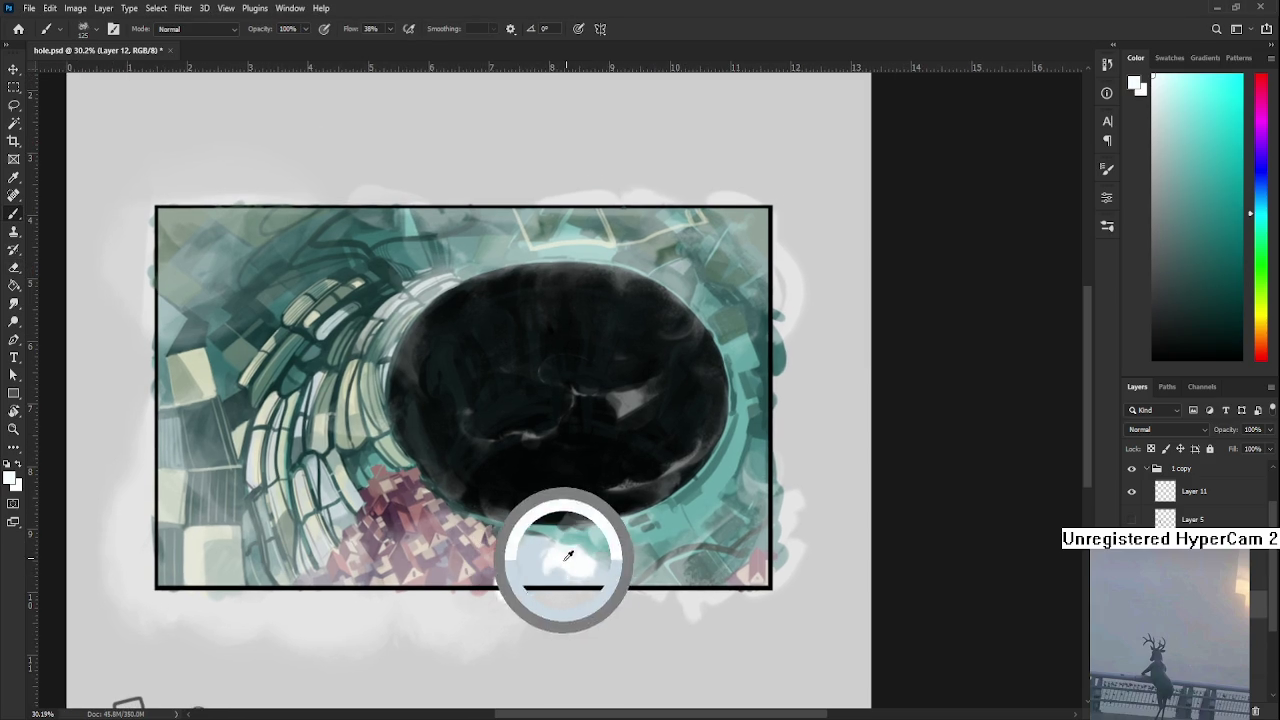
alt+click(540, 566)
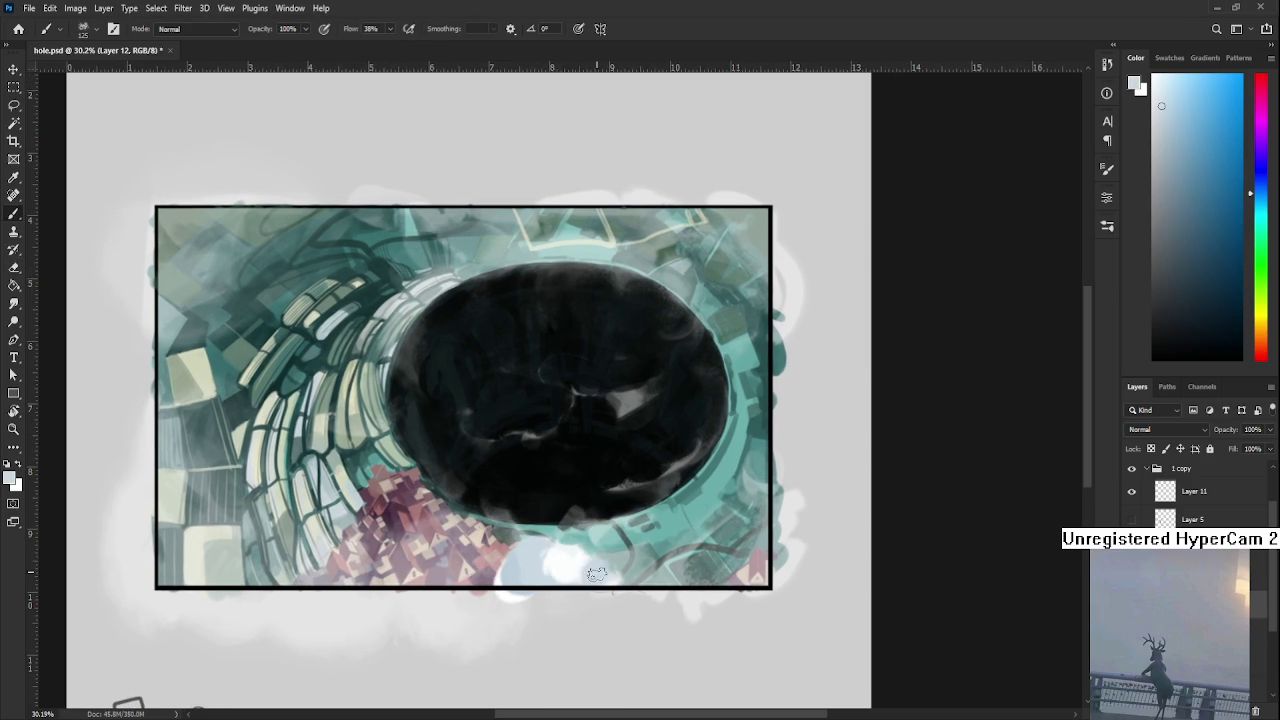
alt+click(585, 556)
alt+click(590, 558)
alt+click(598, 562)
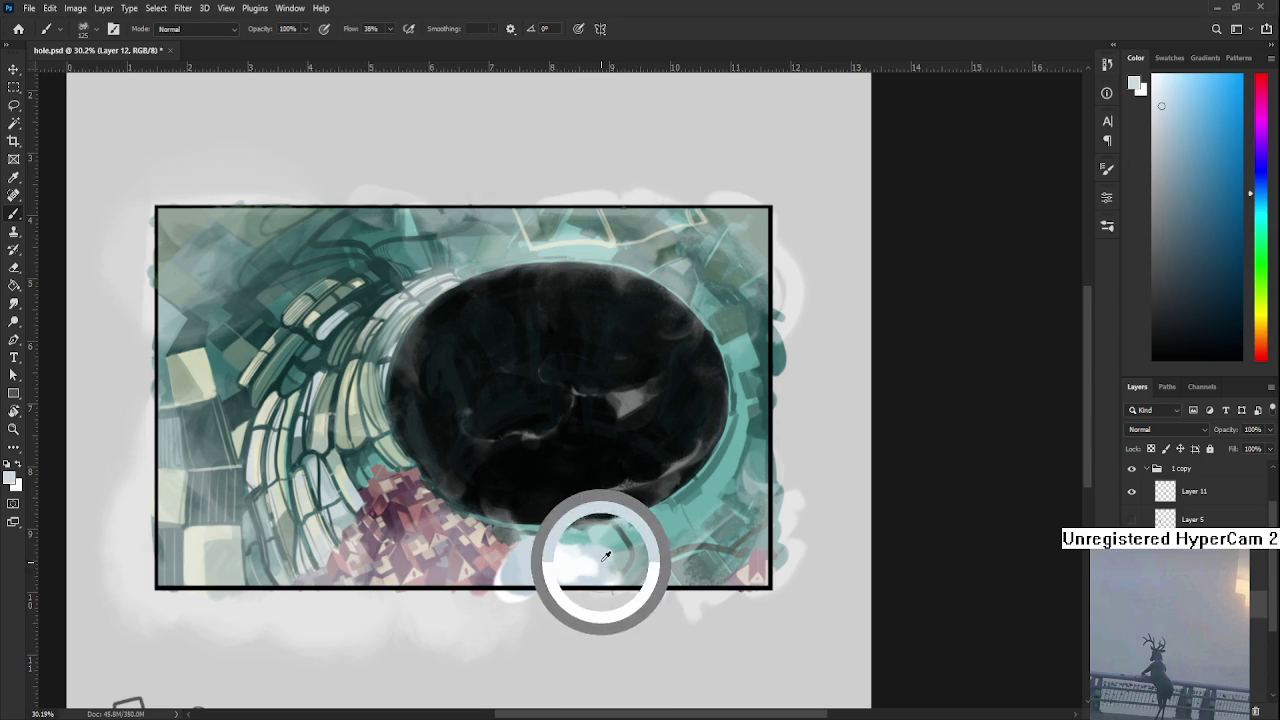
alt+click(588, 565)
alt+click(606, 560)
alt+click(587, 566)
alt+click(616, 571)
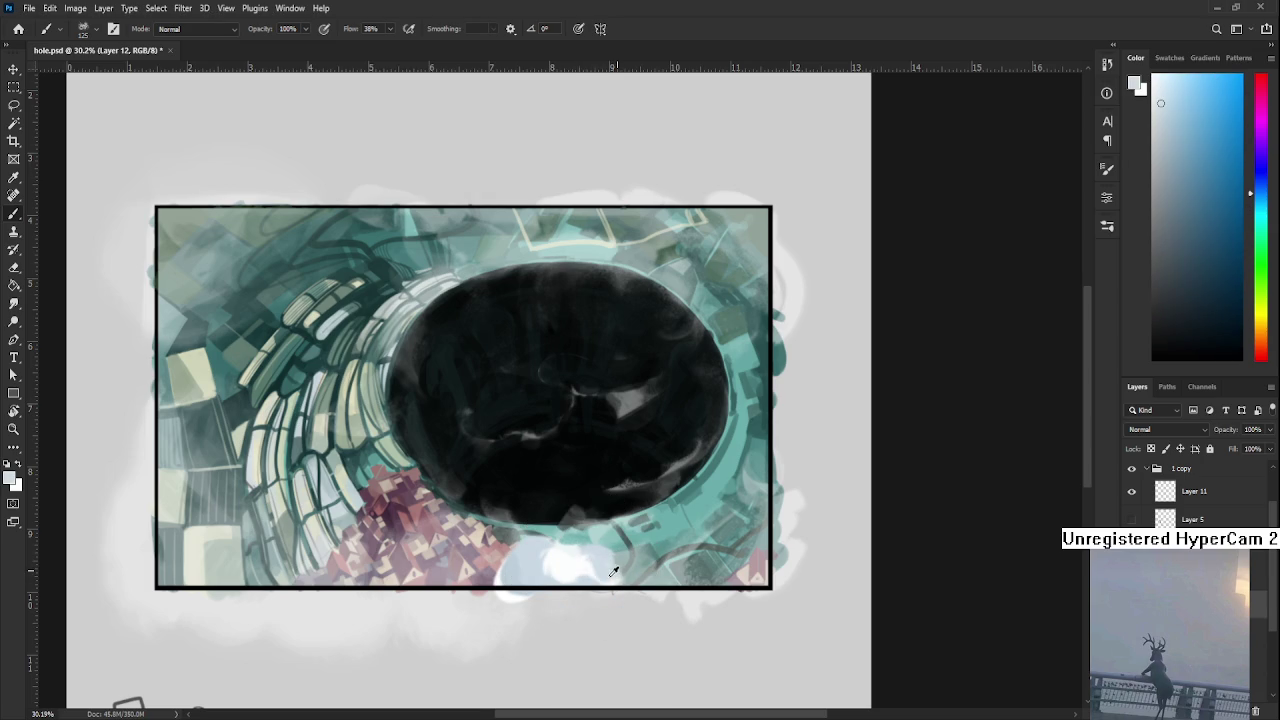
alt+click(614, 577)
- Dab white-blue paint along the bottom frame edge below the hole
drag(610, 580, 642, 580)
alt+click(631, 572)
key(e)
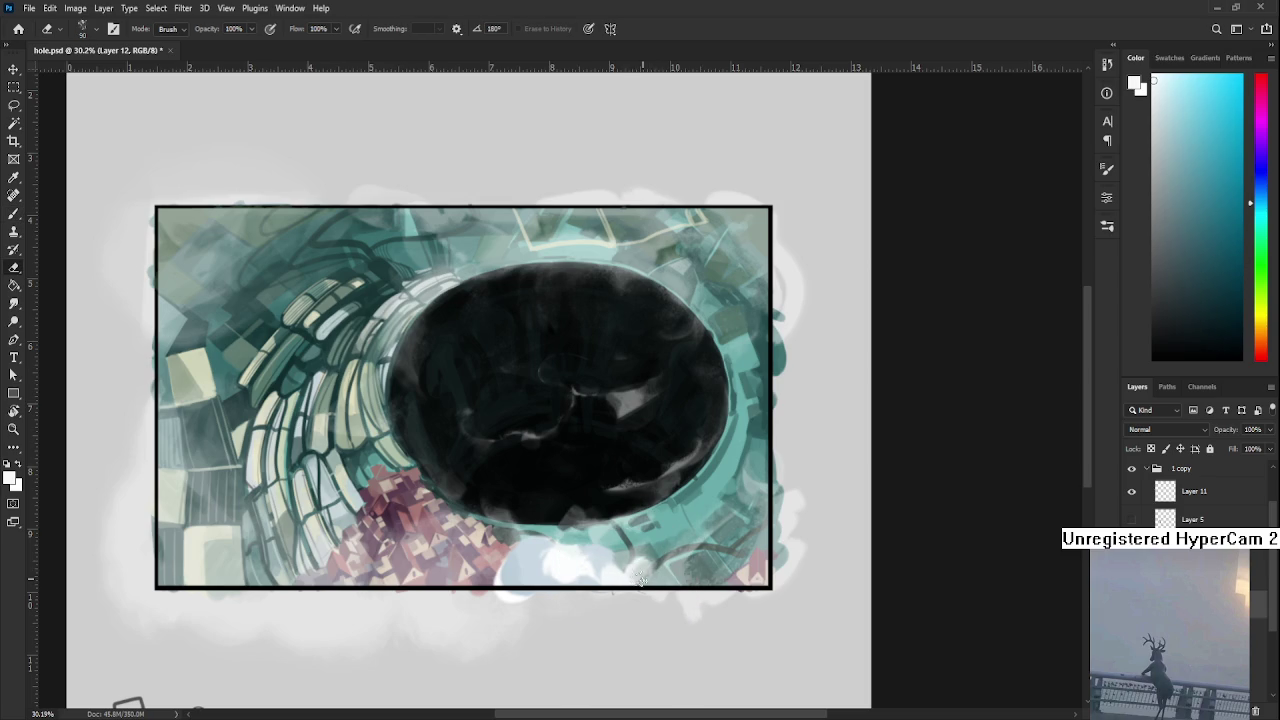
- Dab light blue on the cloud's right side, then erase small strokes to trim it back
key(b)
alt+click(625, 575)
drag(628, 580, 655, 580)
key(e)
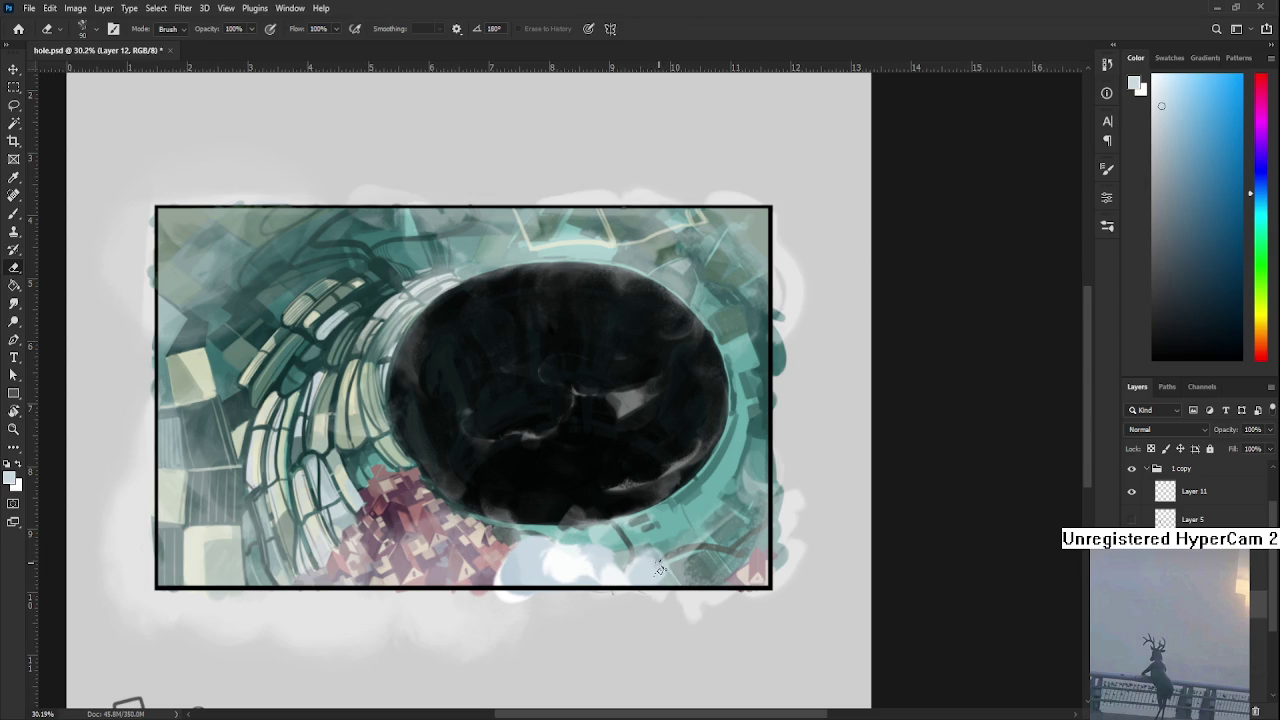
drag(658, 580, 645, 584)
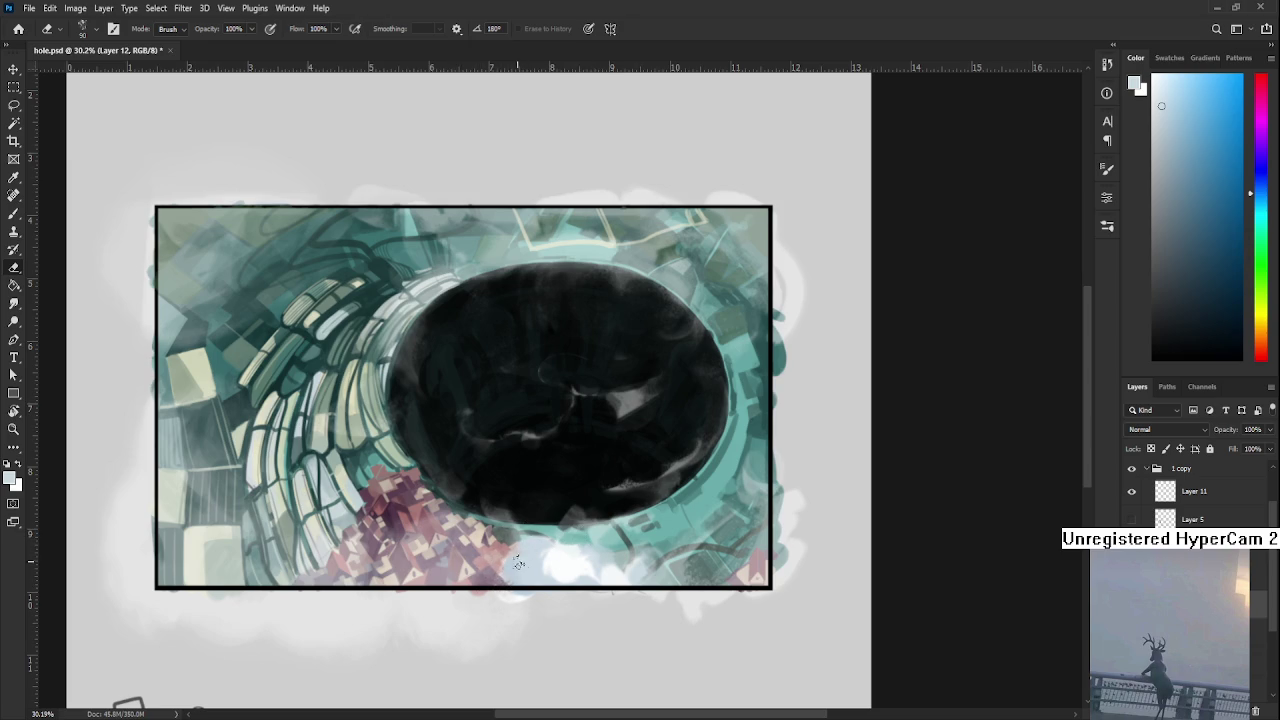
key(b)
alt+click(552, 565)
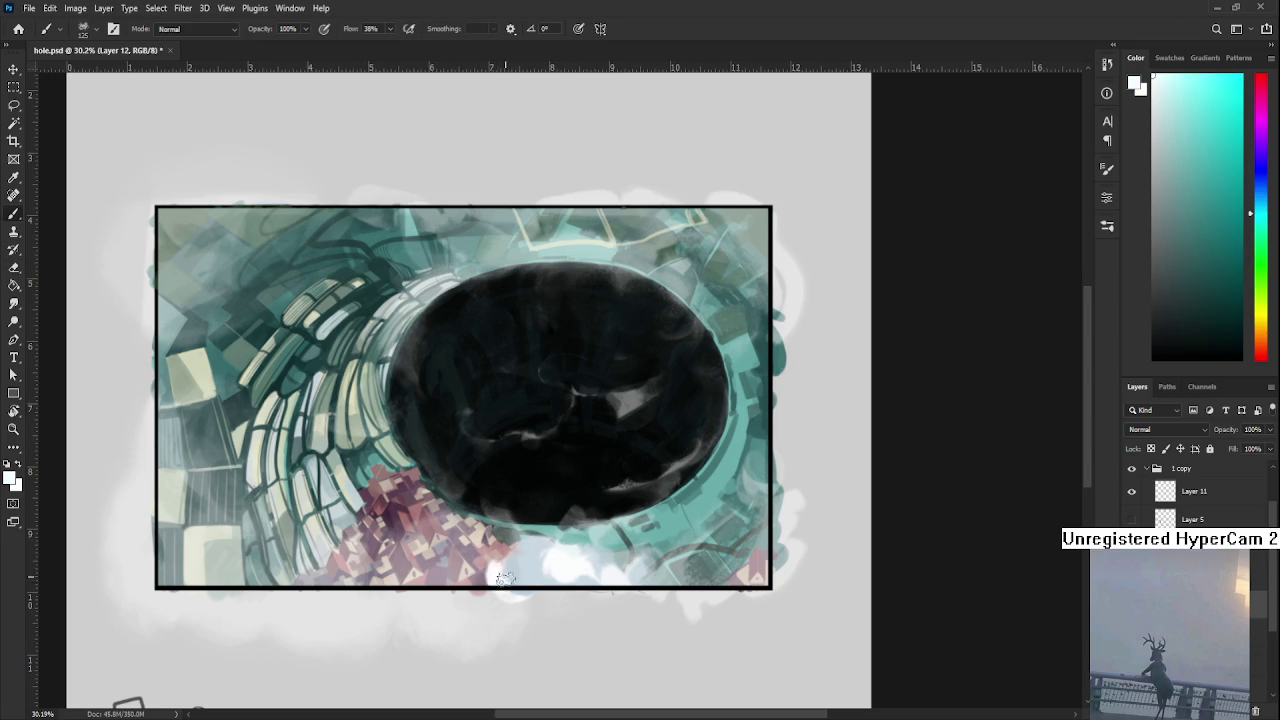
- Take the Eraser at 100% opacity to soften the cloud where it meets the pink rooftops
key(e)
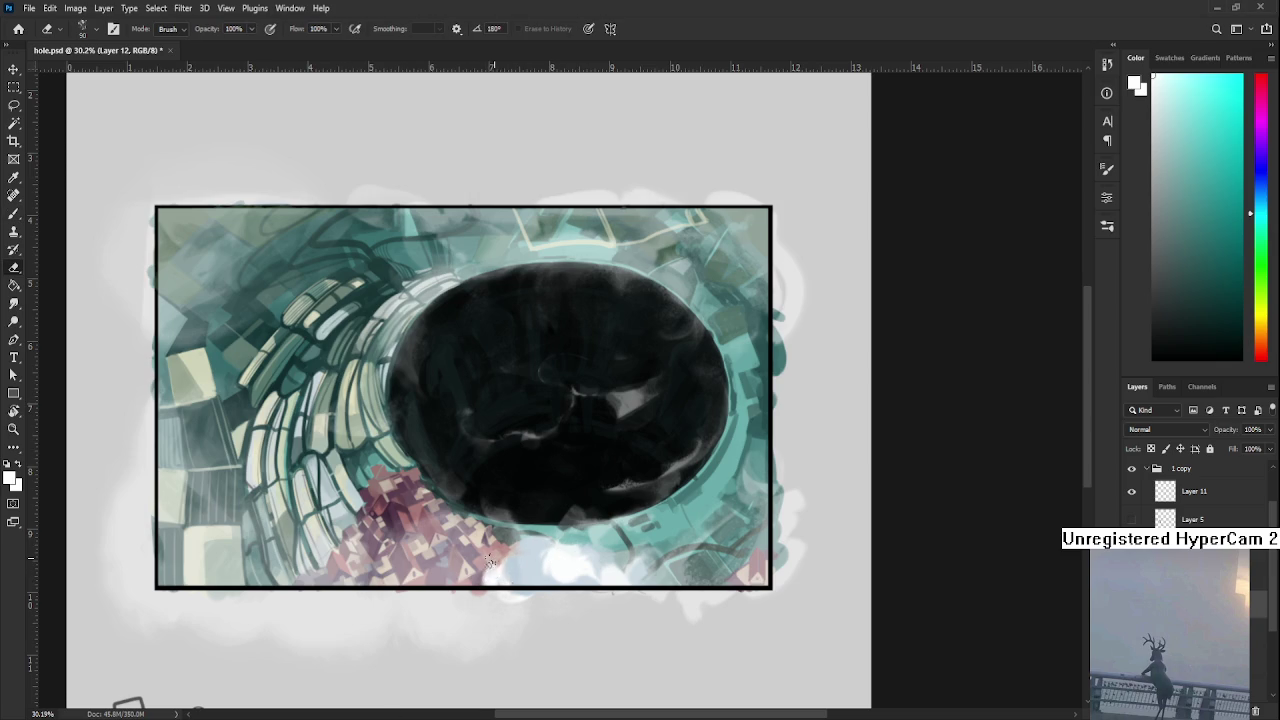
- Erase the bottom cloud's ragged edges and sample near-white and light-blue tones from it
key(b)
alt+click(522, 552)
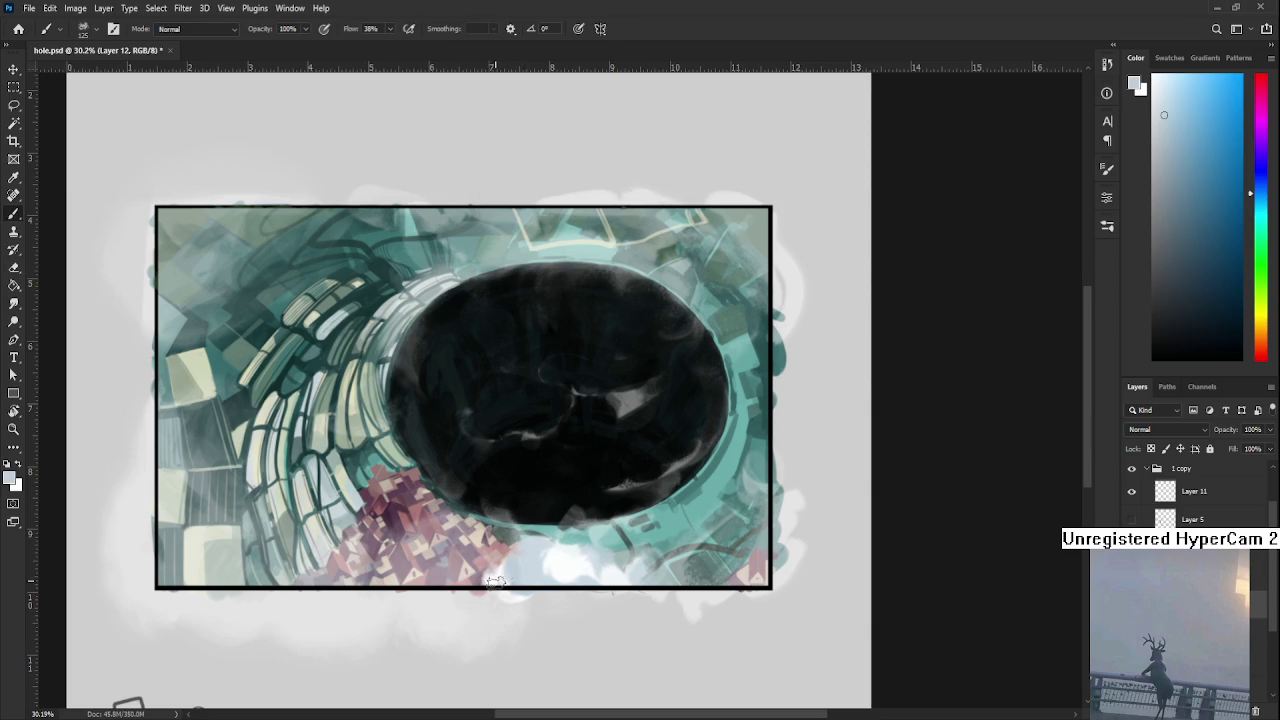
key(e)
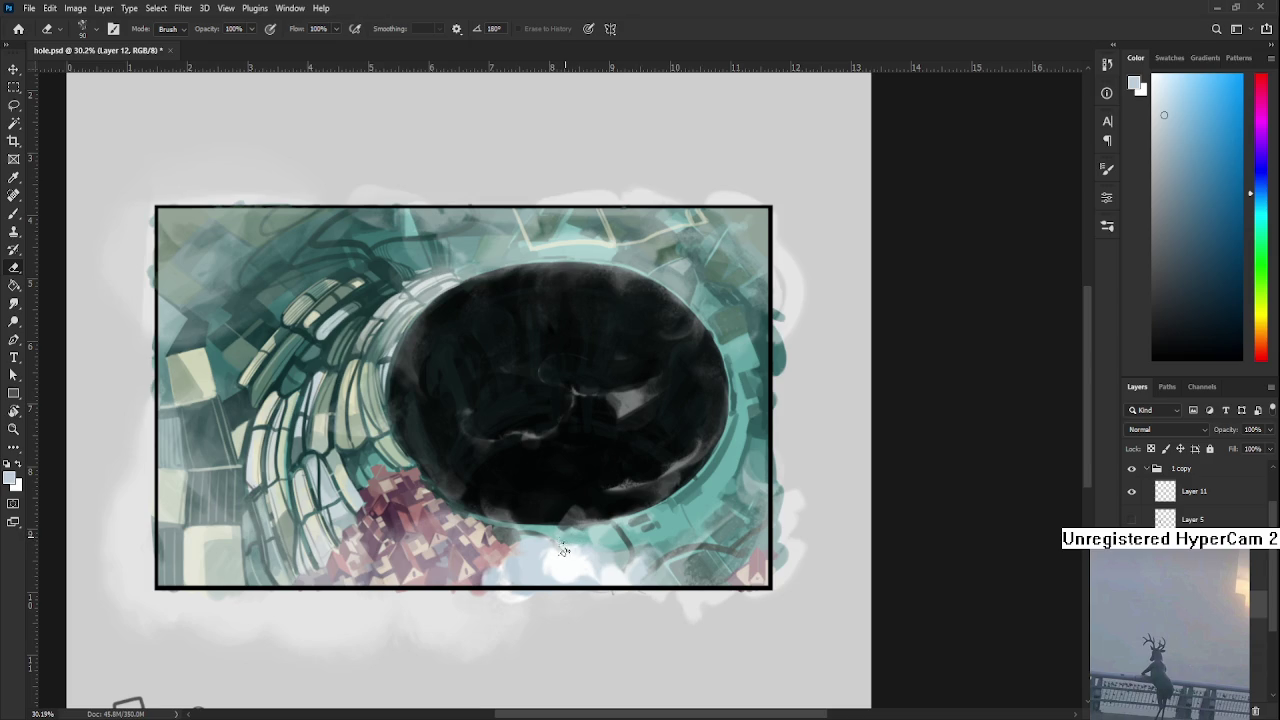
scroll(537, 539, down, 2)
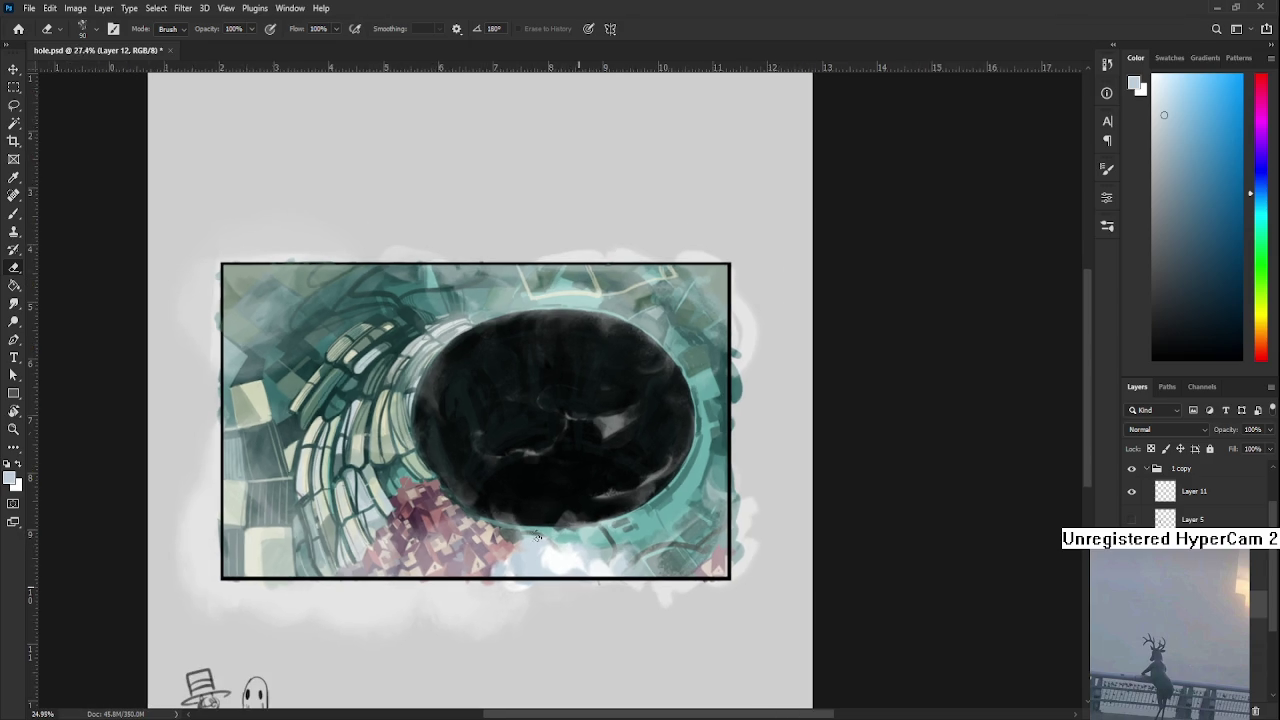
key(b)
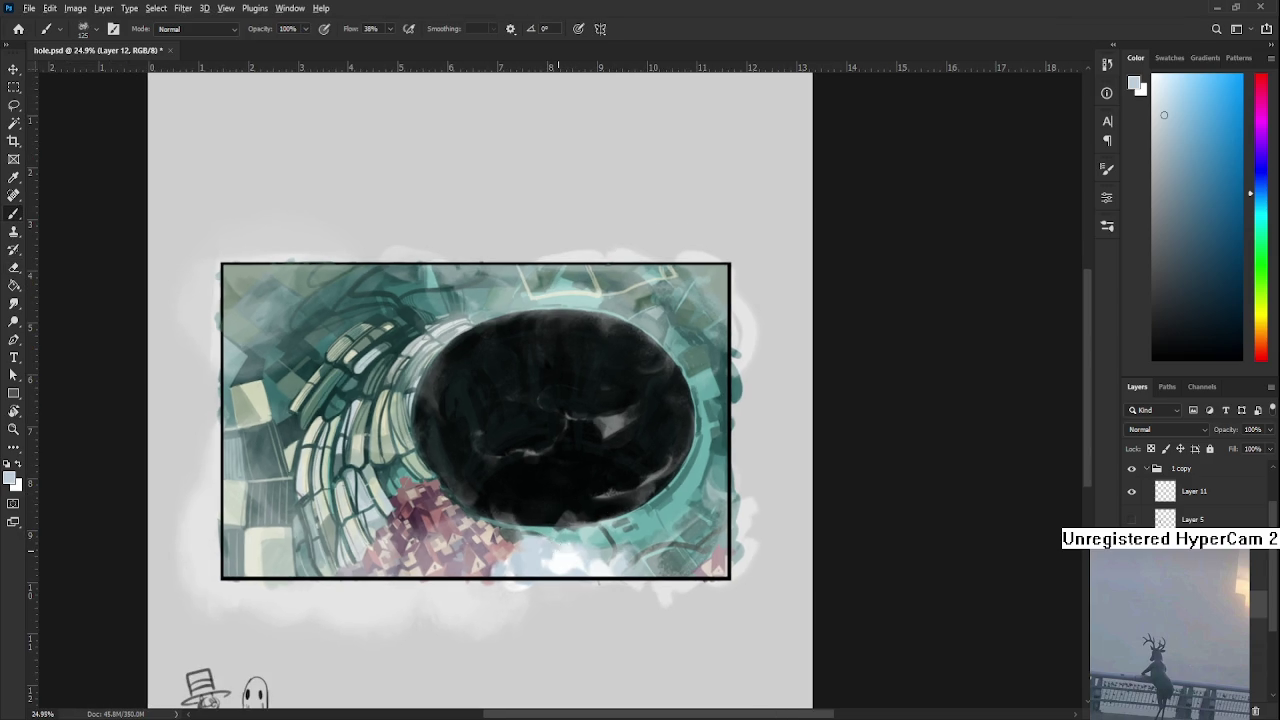
alt+click(560, 548)
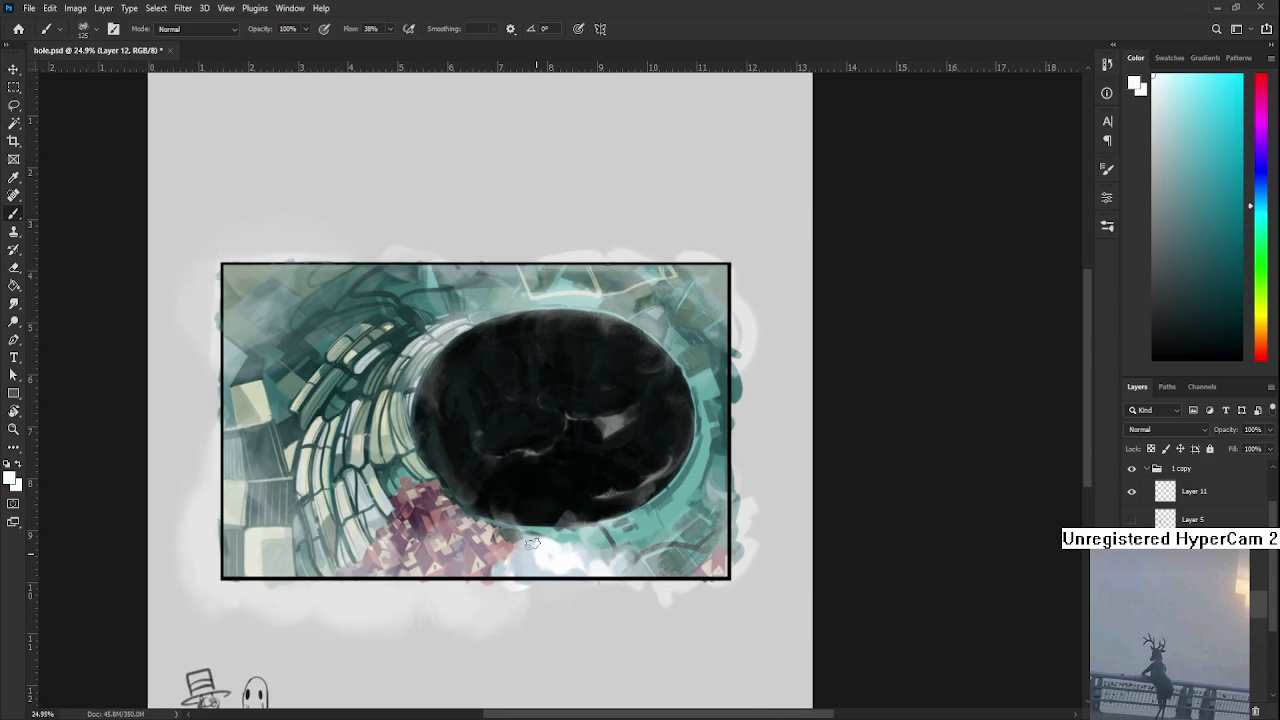
alt+click(534, 530)
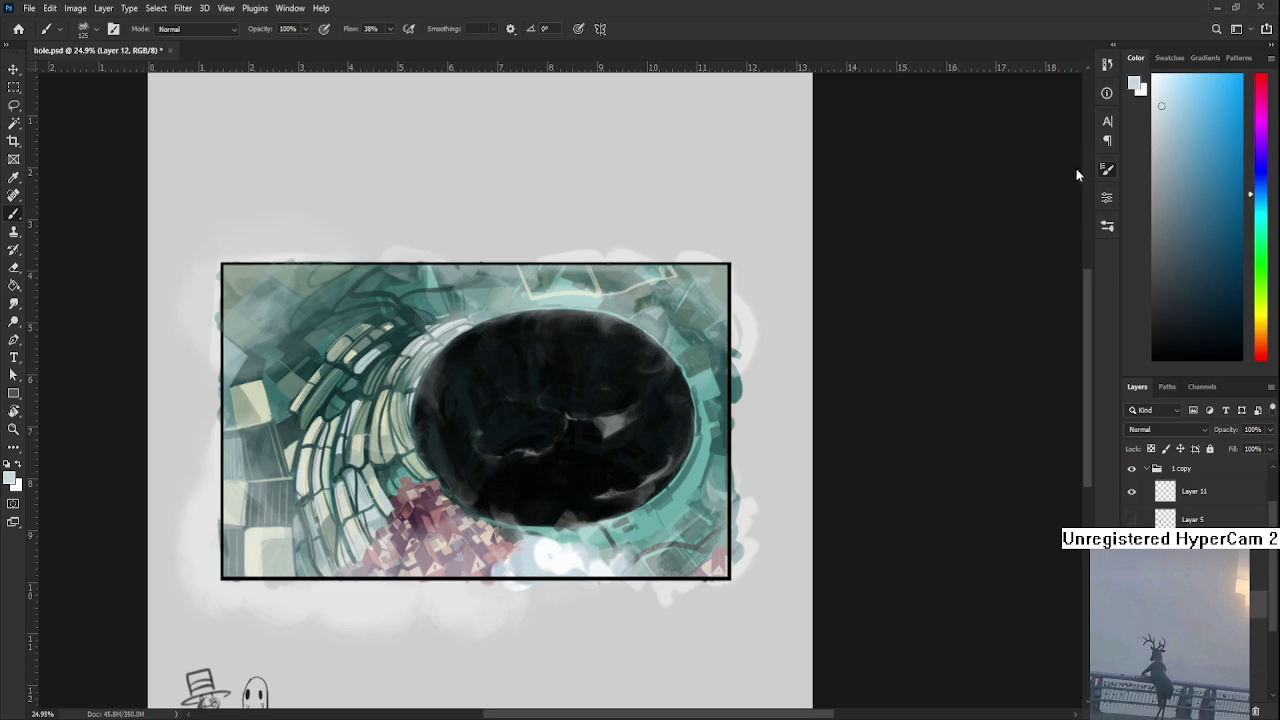
scroll(520, 480, up, 2)
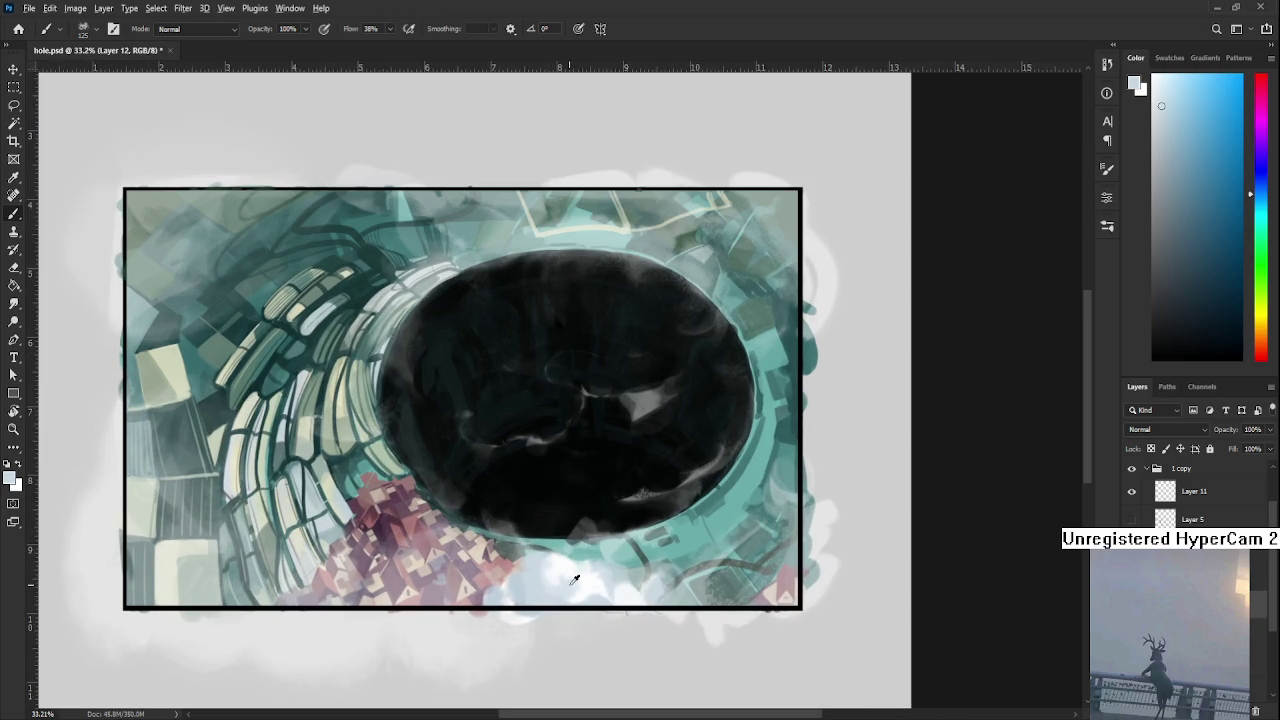
- Fill in the bottom cloud's puffs with whiter tones sampled along the frame's lower edge
alt+click(522, 590)
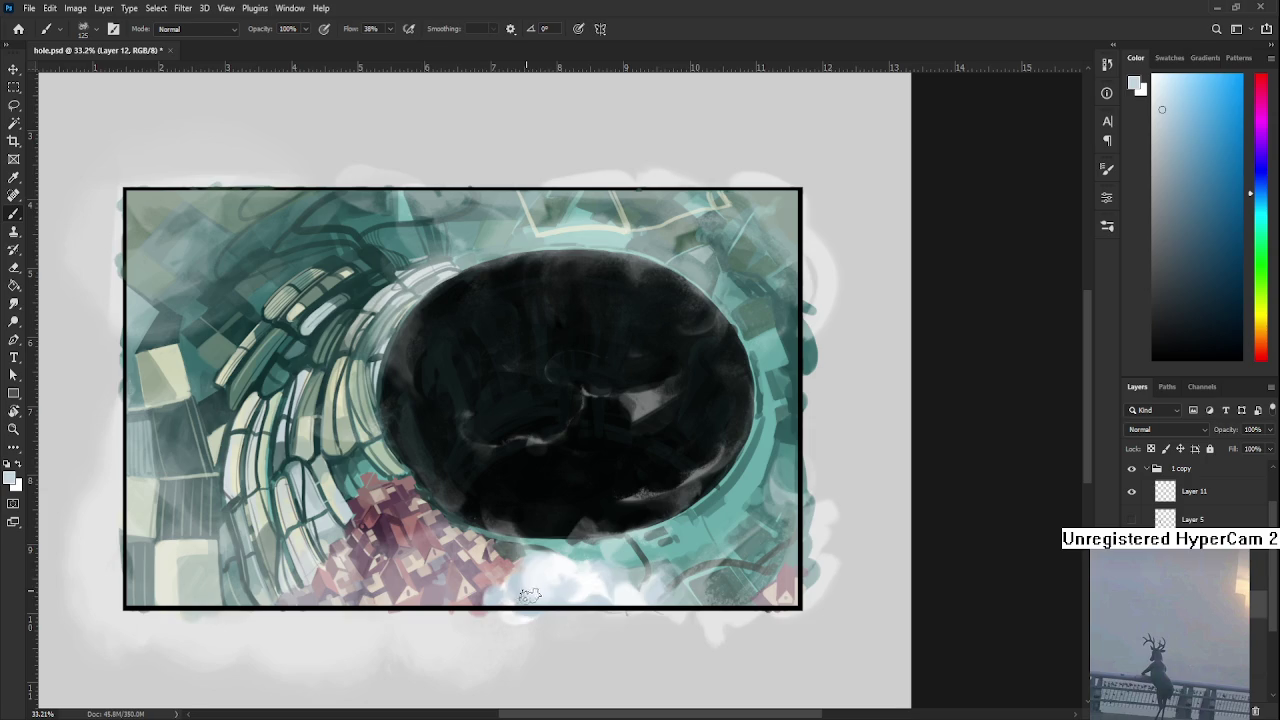
alt+click(572, 580)
alt+click(568, 584)
alt+click(572, 582)
alt+click(540, 575)
alt+click(522, 583)
alt+click(565, 564)
alt+click(568, 562)
key(l)
key(e)
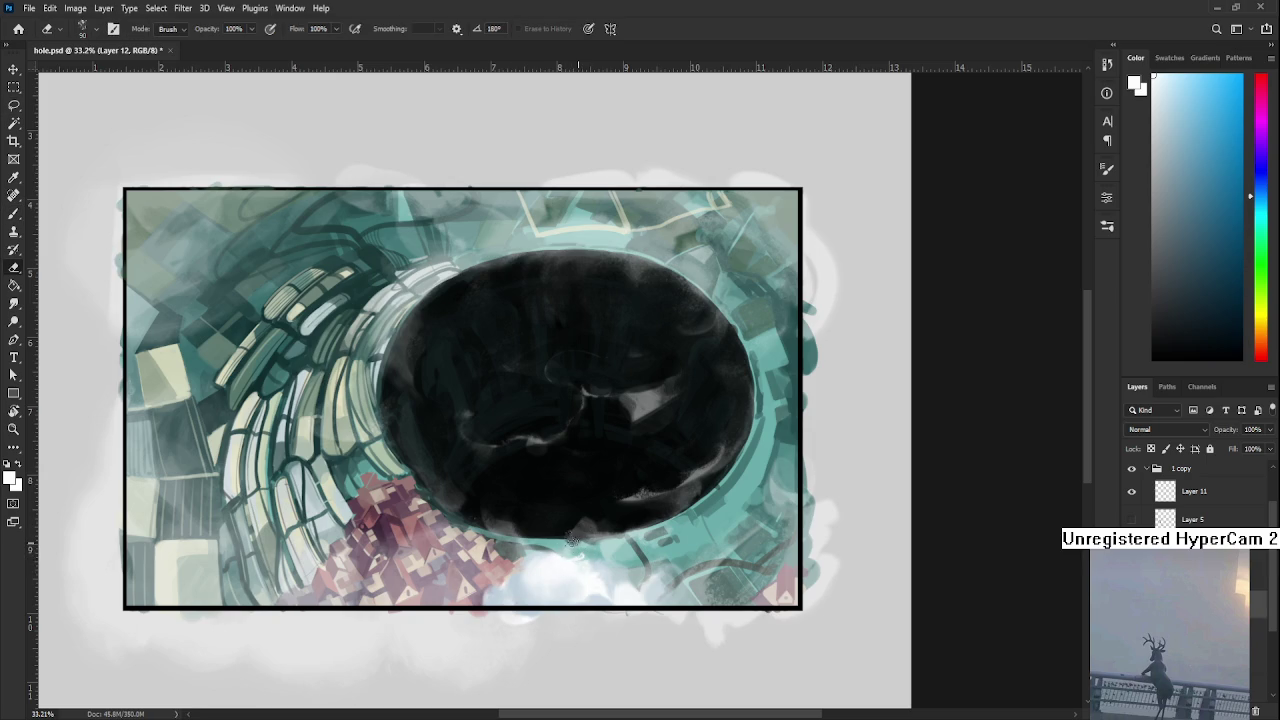
- Lasso an area beside the bottom cloud and paint a bright white puff at the bottom centre
key(l)
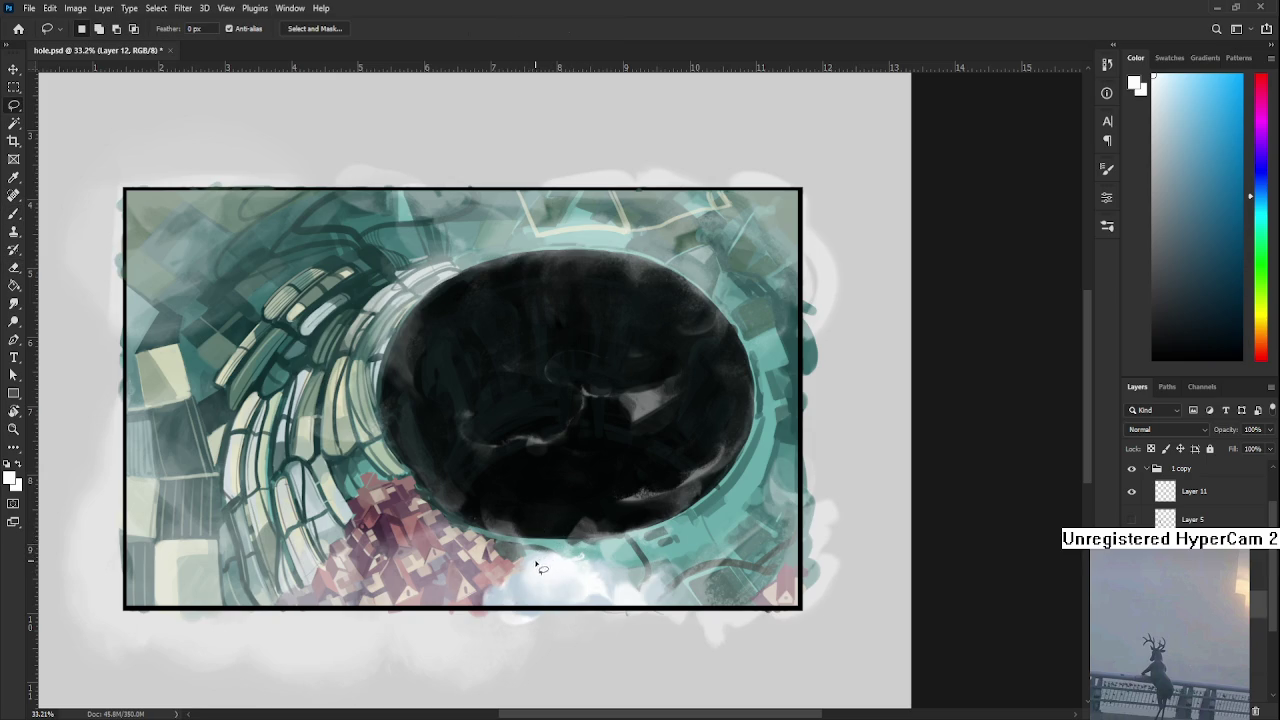
drag(526, 566, 521, 573)
key(b)
alt+click(517, 585)
drag(540, 596, 555, 600)
key(l)
scroll(618, 398, down, 5)
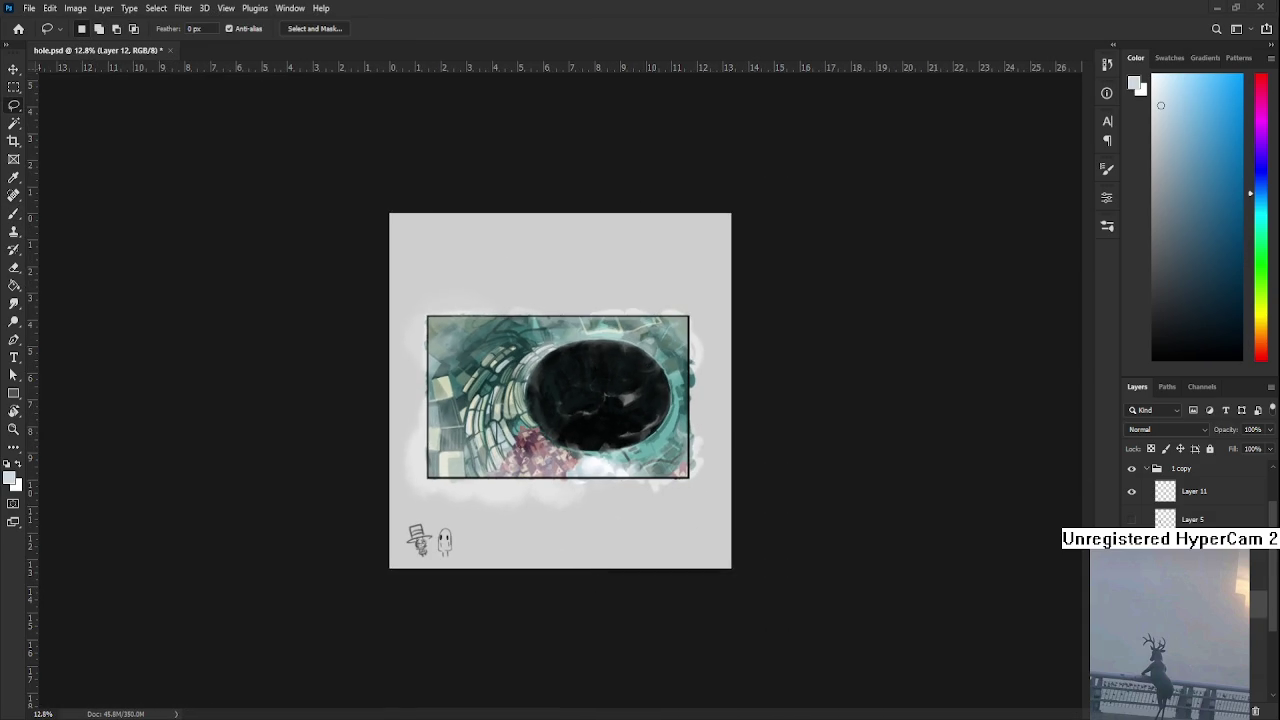
scroll(600, 430, up, 5)
key(e)
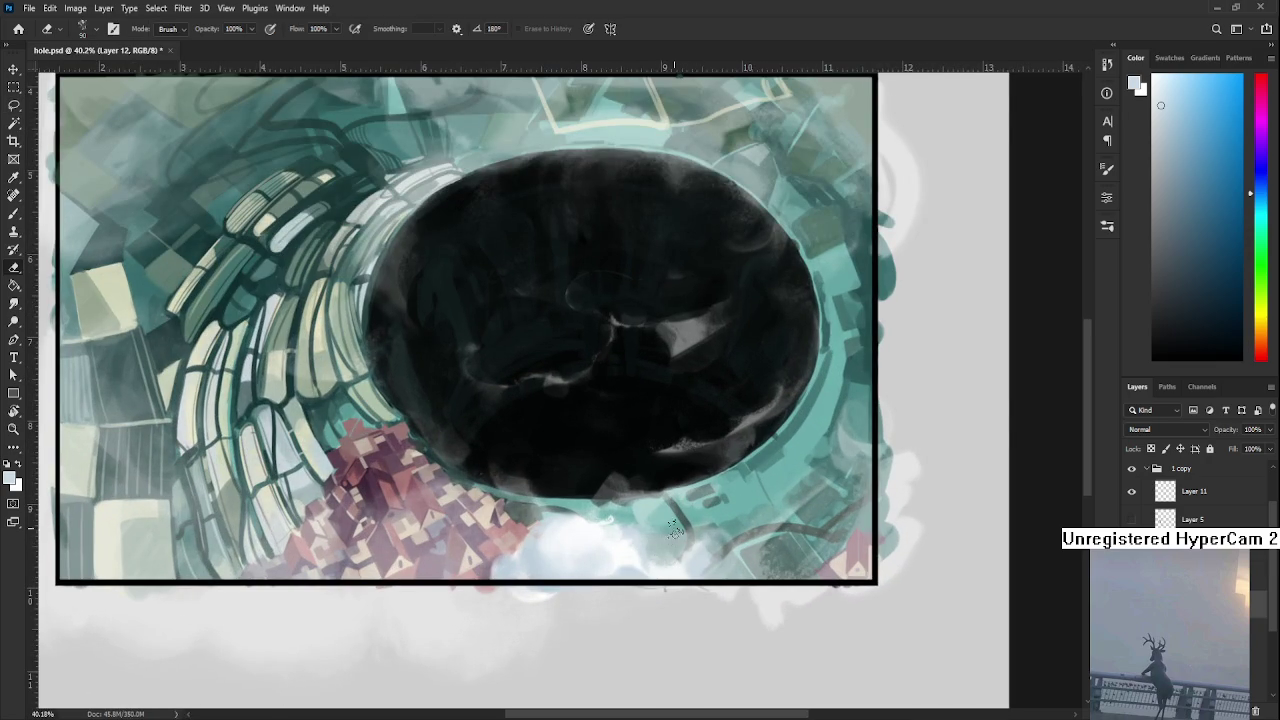
- Choose light blue in the Color panel and brush light-blue shading into the bottom cloud
key(b)
drag(1168, 142, 1168, 153)
mouse_move(578, 548)
mouse_down()
mouse_move(571, 560)
mouse_move(551, 543)
mouse_move(560, 571)
mouse_up()
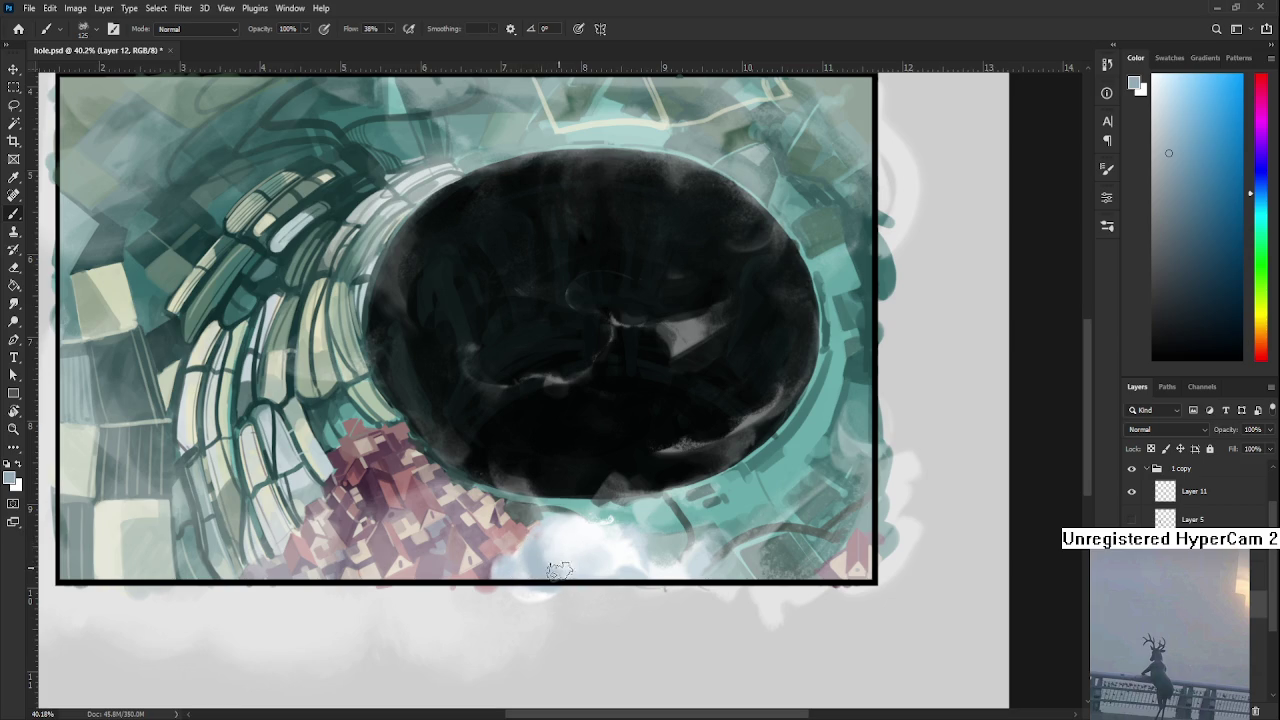
alt+click(558, 565)
alt+click(514, 571)
alt+click(531, 551)
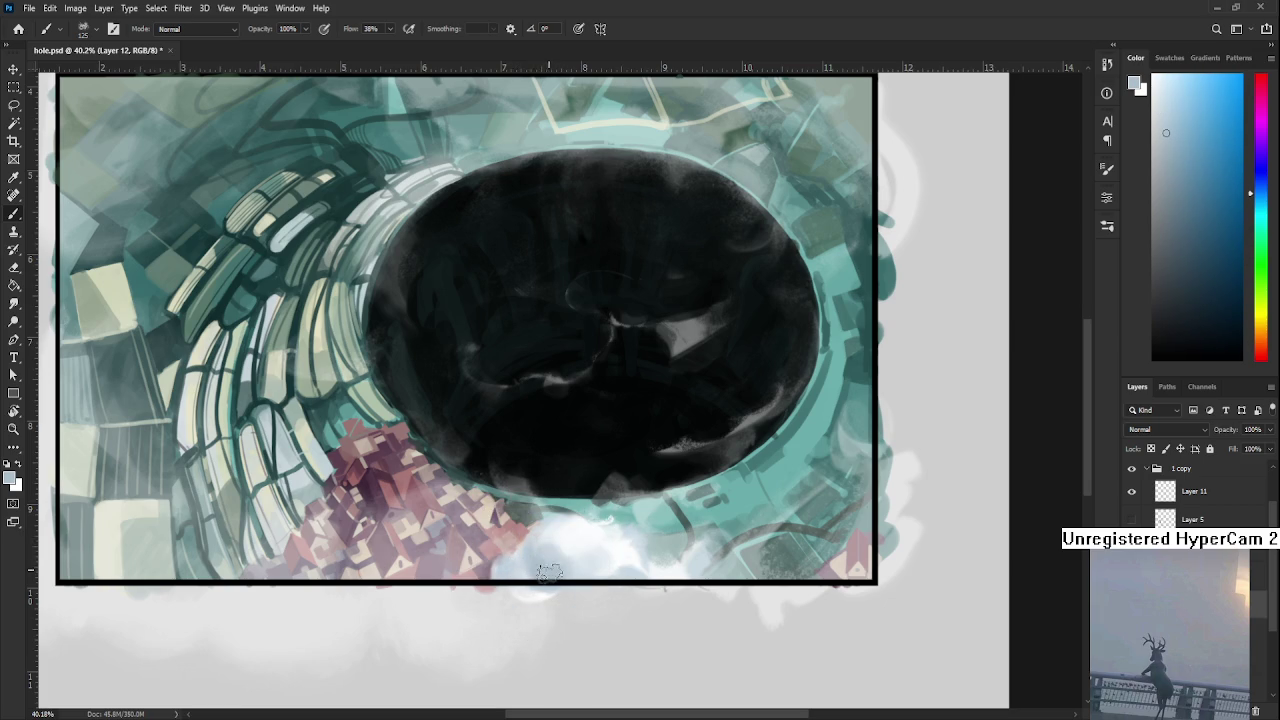
alt+click(568, 537)
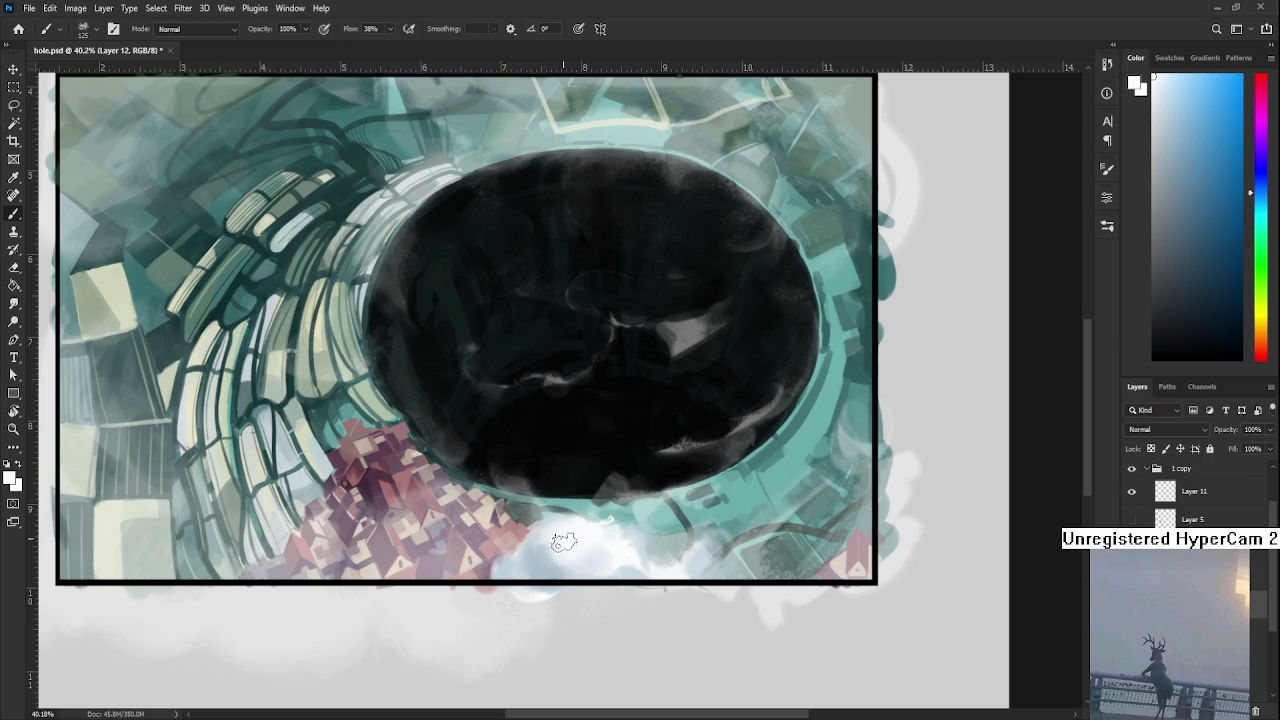
- Build up the bottom cloud's brighter white tops with repeatedly sampled whiter tones
alt+click(560, 566)
alt+click(586, 556)
alt+click(573, 542)
alt+click(571, 570)
alt+click(581, 541)
alt+click(577, 572)
alt+click(595, 546)
alt+click(577, 571)
alt+click(600, 570)
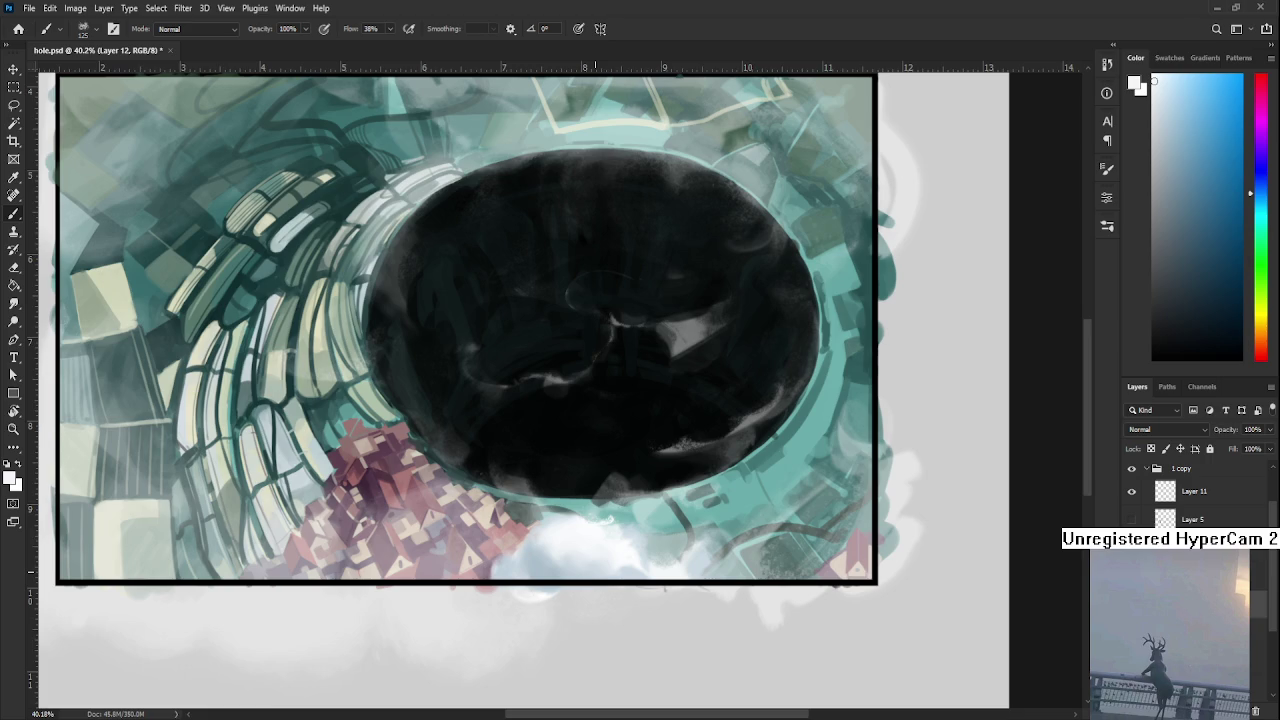
scroll(596, 574, down, 2)
scroll(595, 566, down, 2)
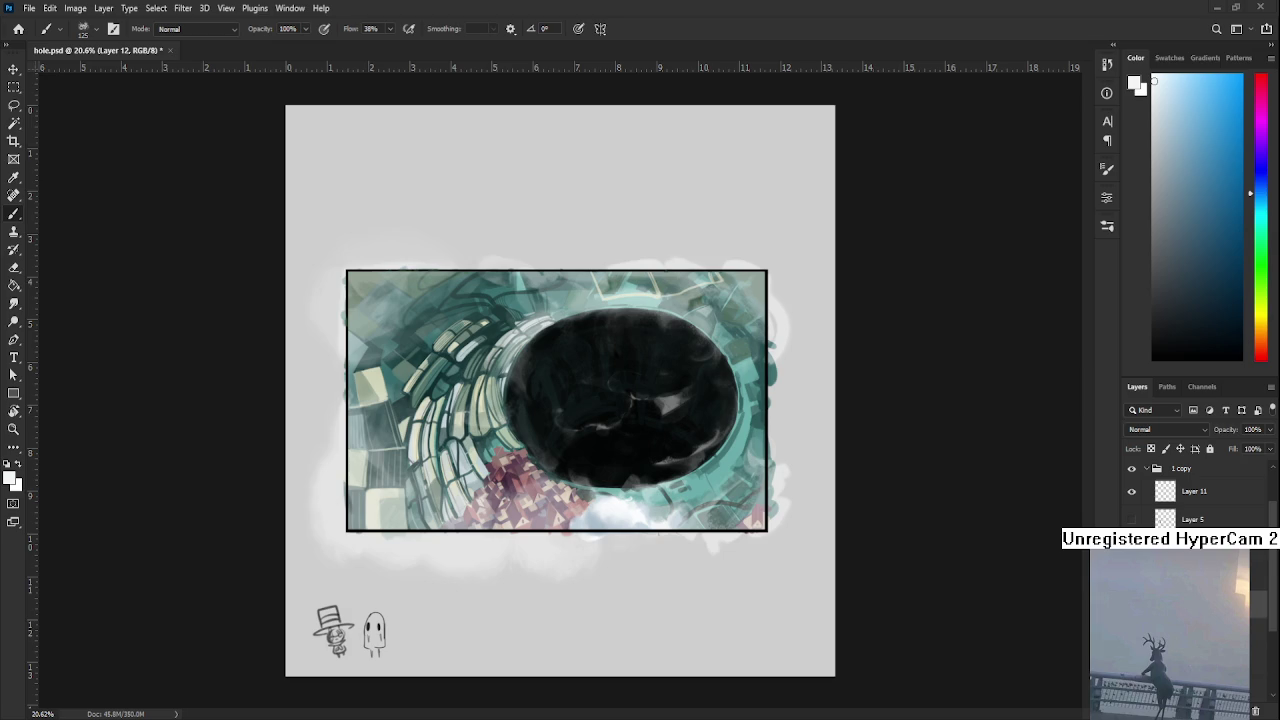
scroll(628, 463, up, 1)
- Paint a soft white cloud into the lower-left corner of the framed painting
mouse_move(516, 514)
mouse_down()
mouse_move(568, 495)
mouse_move(442, 492)
mouse_move(500, 530)
mouse_move(445, 496)
mouse_move(443, 523)
mouse_move(471, 520)
mouse_move(412, 528)
mouse_move(428, 534)
mouse_move(421, 562)
mouse_up()
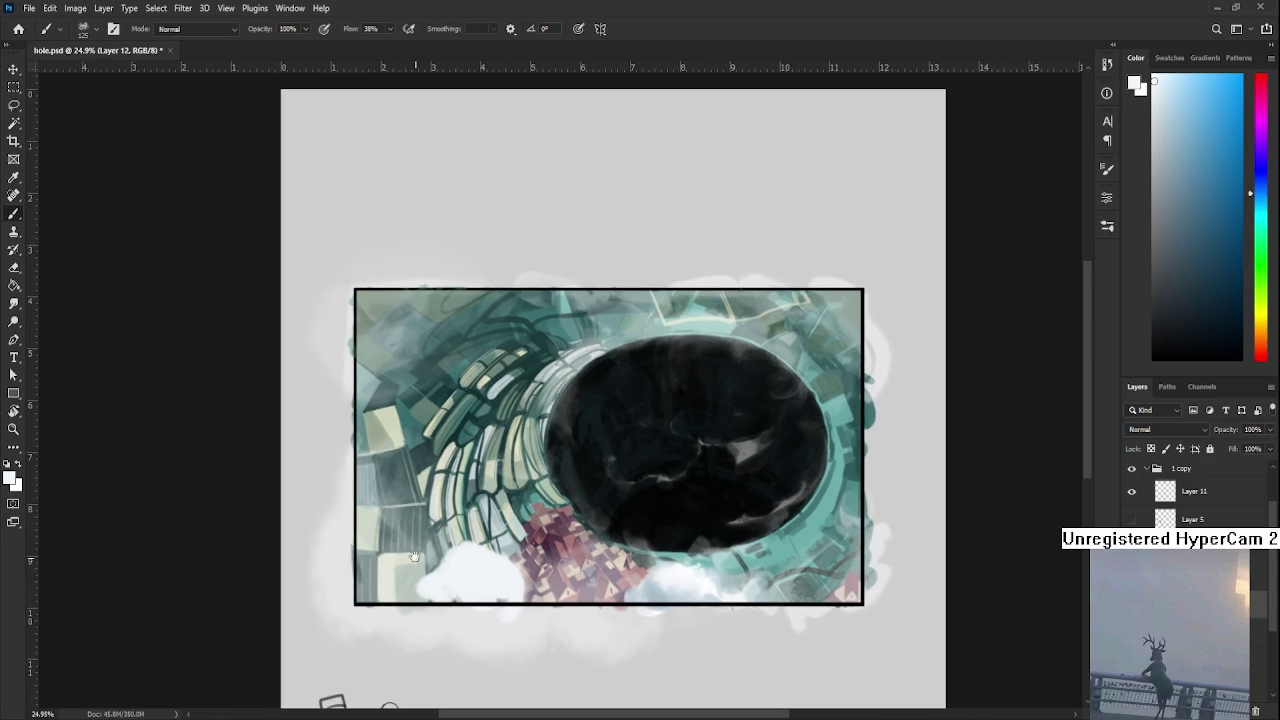
mouse_move(366, 488)
mouse_down()
mouse_move(400, 585)
mouse_move(375, 510)
mouse_move(394, 564)
mouse_move(372, 592)
mouse_move(426, 588)
mouse_up()
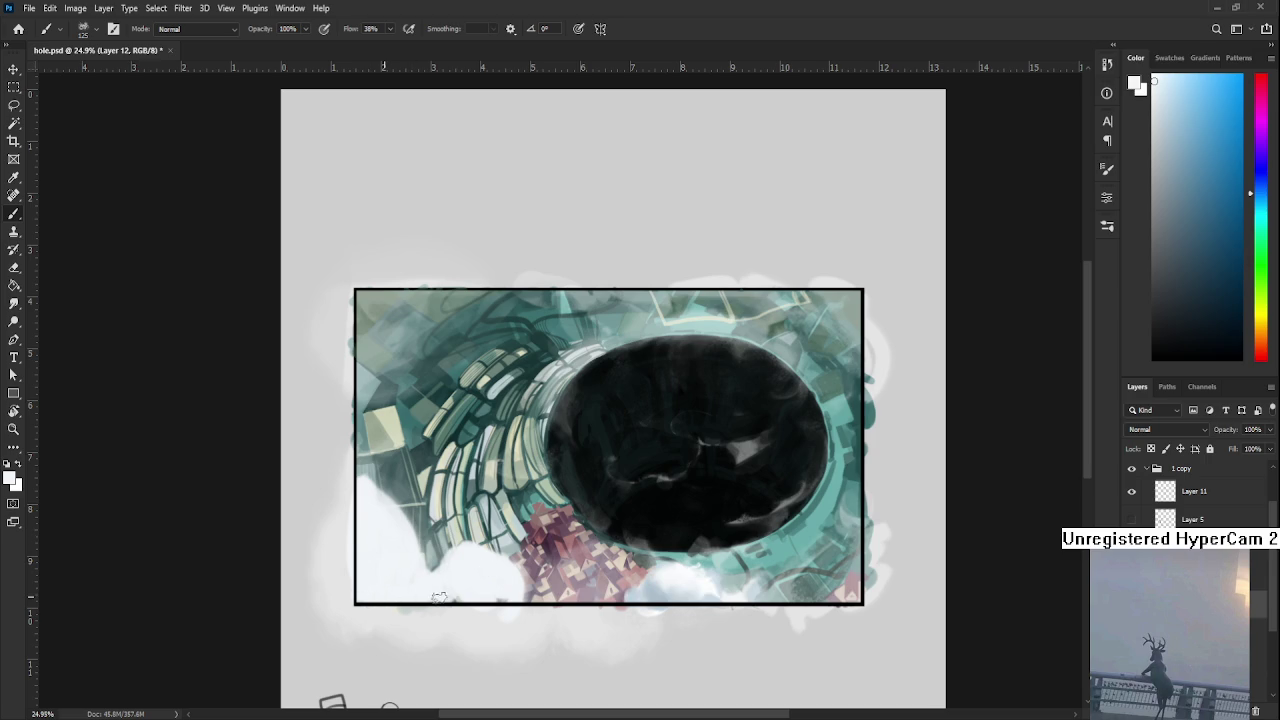
key(e)
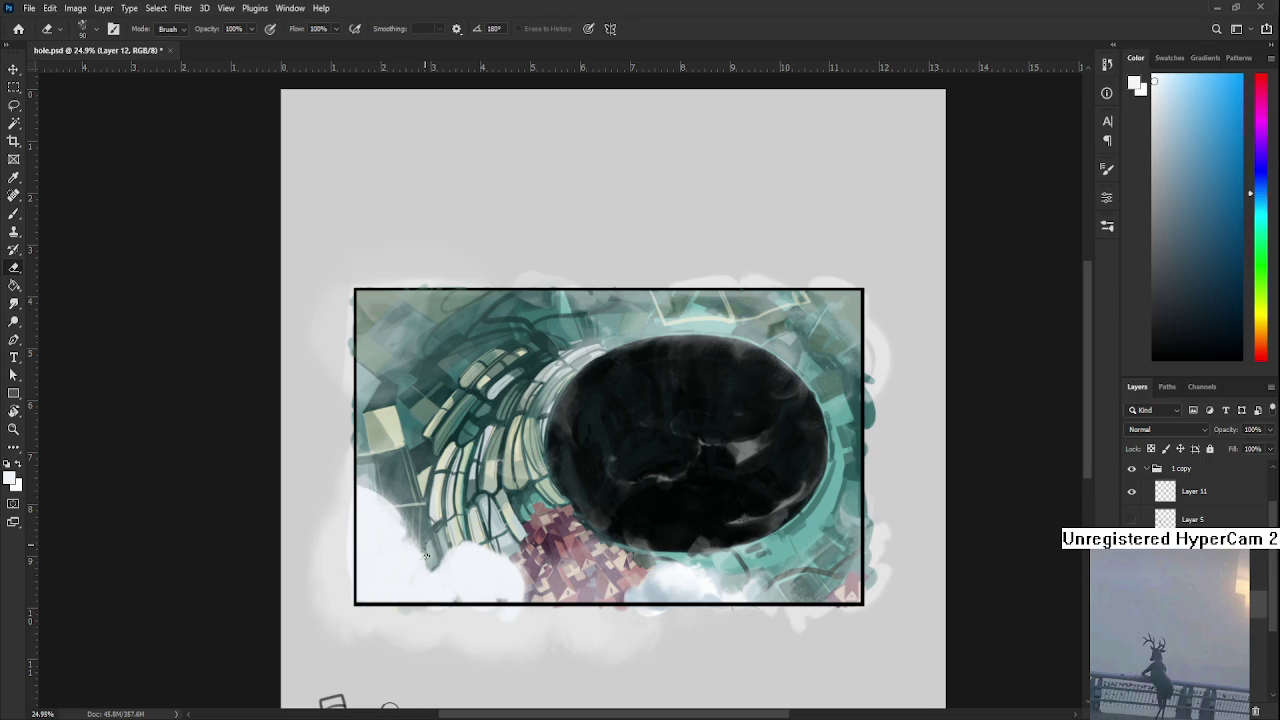
key(b)
- Shade the new cloud's left and lower edges grey-blue, with white highlights along the left
alt+click(651, 588)
mouse_move(368, 525)
mouse_down()
mouse_move(362, 588)
mouse_move(390, 592)
mouse_move(362, 515)
mouse_move(396, 588)
mouse_up()
alt+click(394, 545)
alt+click(376, 560)
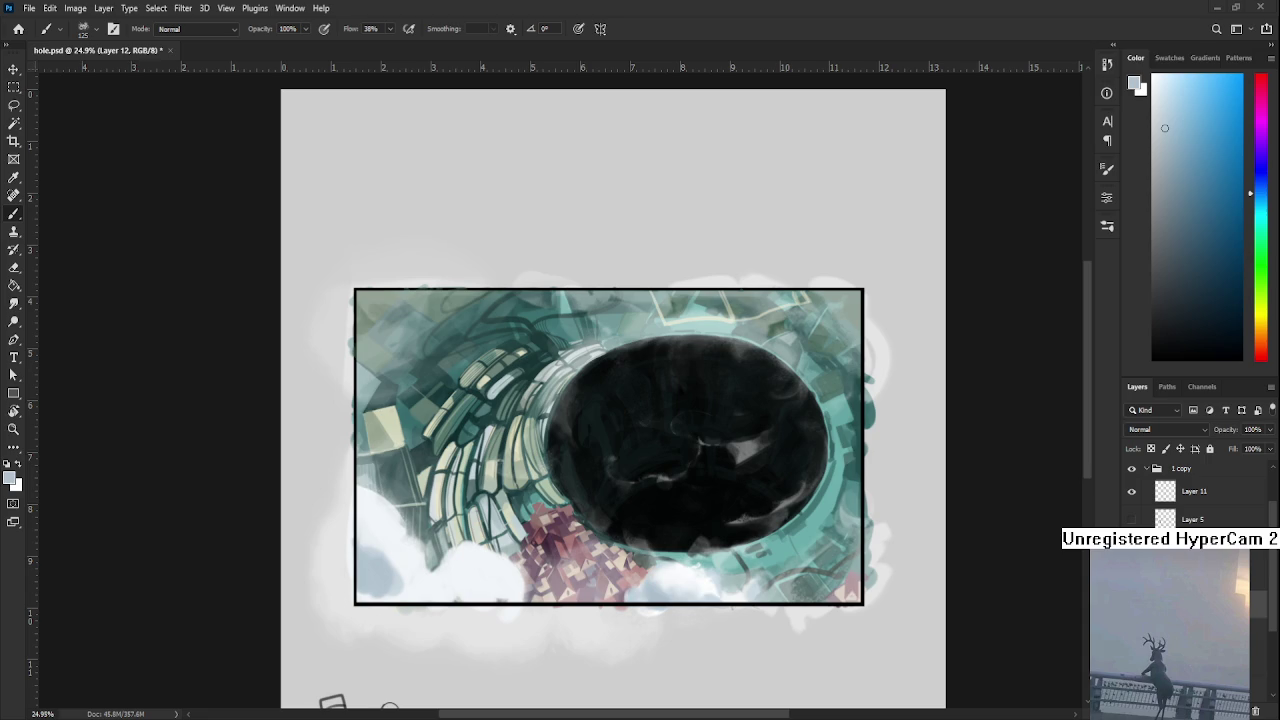
alt+click(381, 533)
- Sample light blue-grey and brighter tones across the lower-left cloud
alt+click(370, 570)
alt+click(390, 585)
alt+click(395, 560)
alt+click(378, 587)
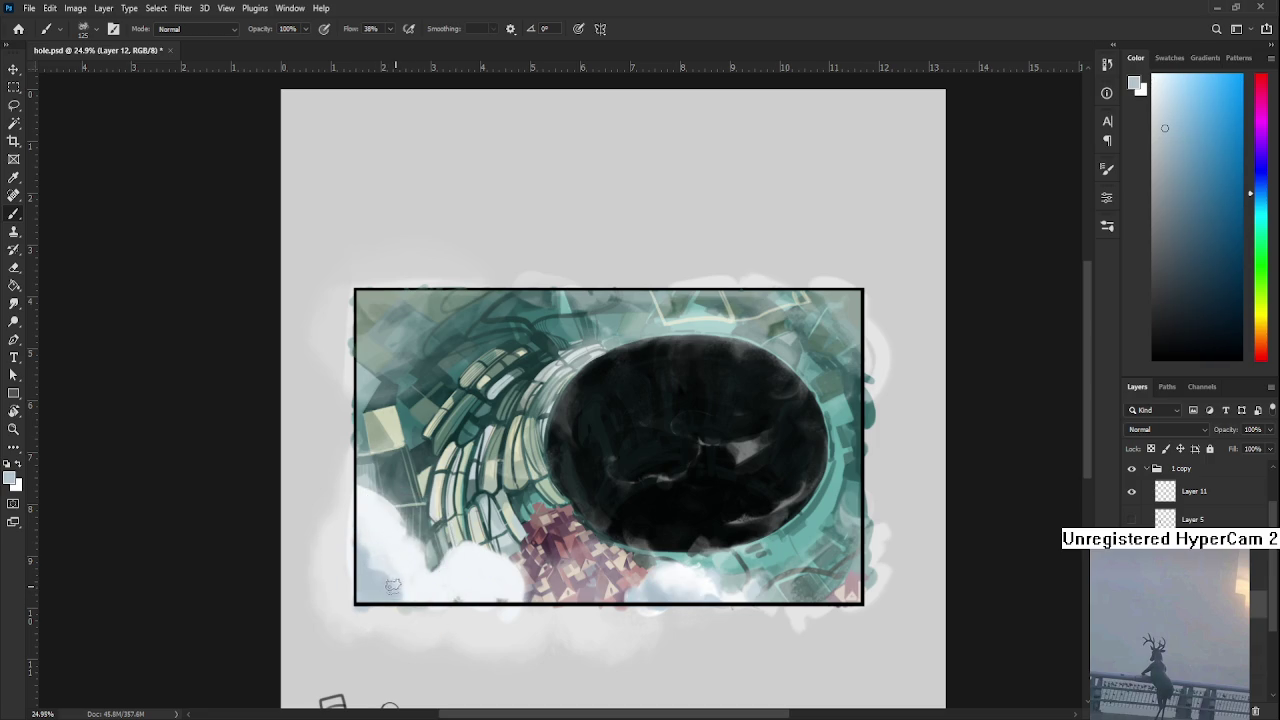
alt+click(394, 586)
alt+click(416, 584)
alt+click(412, 586)
alt+click(385, 535)
alt+click(387, 561)
alt+click(409, 588)
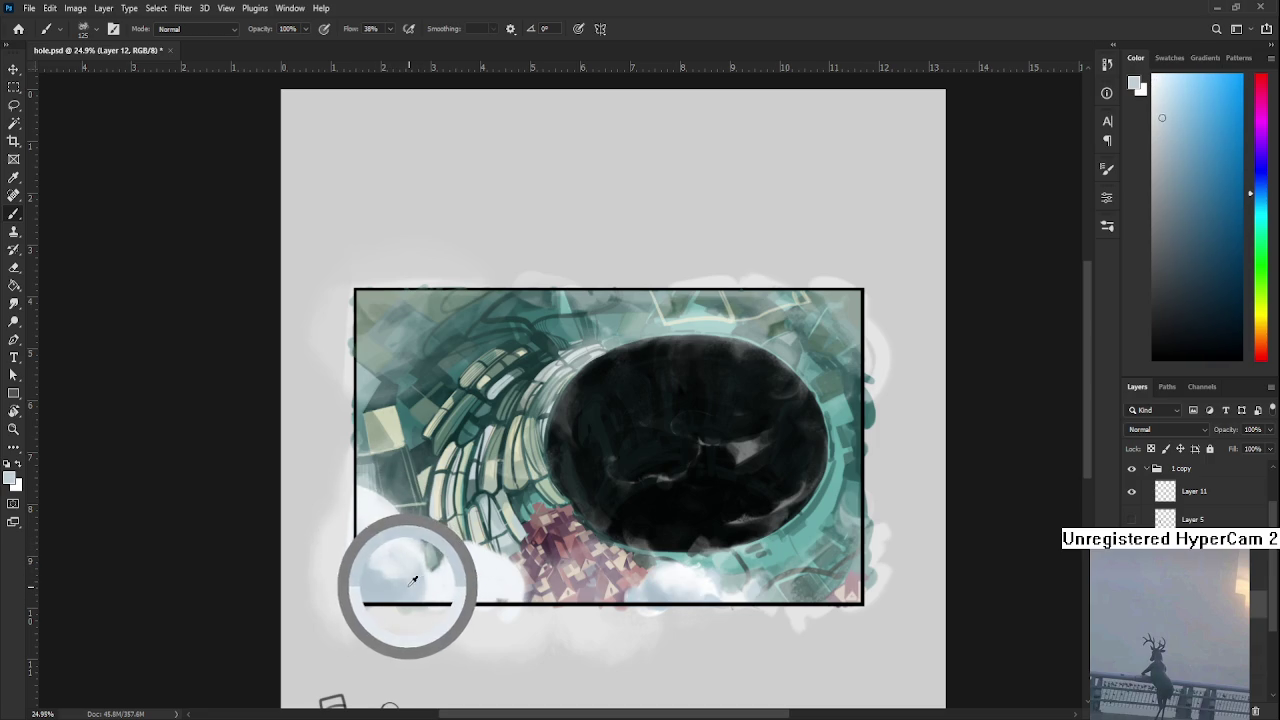
alt+click(369, 561)
alt+click(372, 550)
alt+click(380, 540)
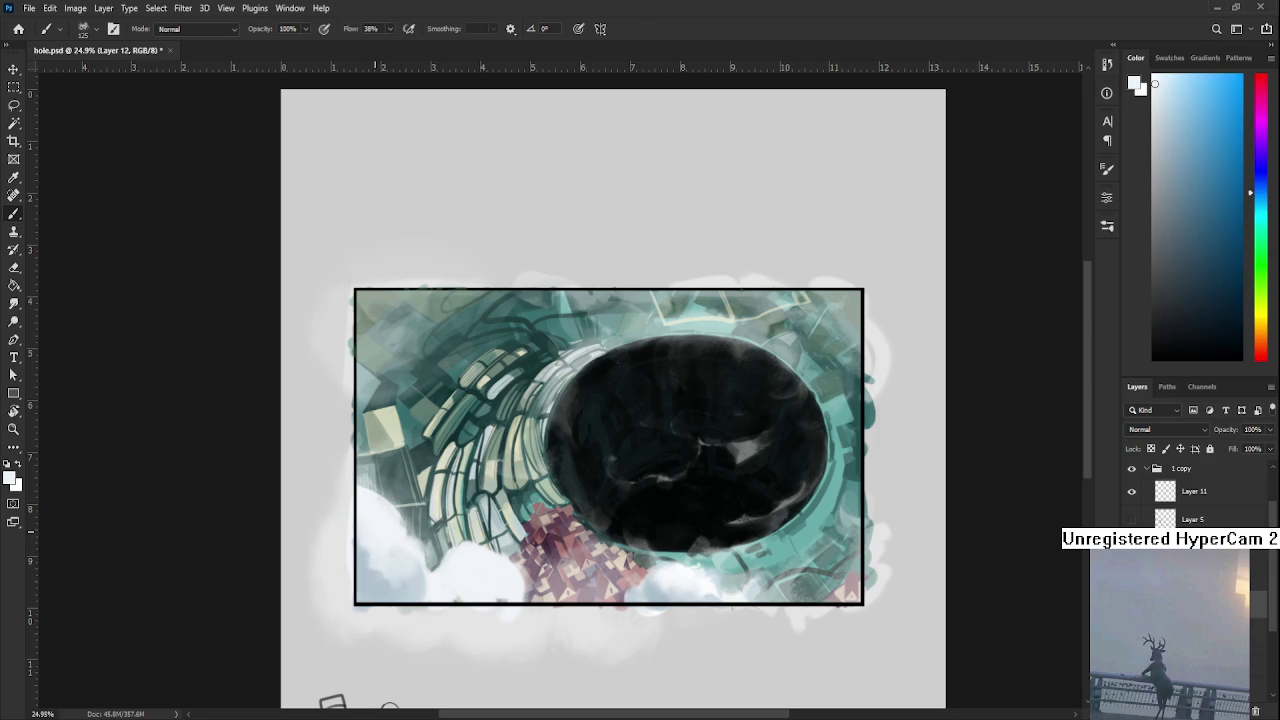
alt+click(371, 537)
- Pick darker and lighter cloud tones and paint light strokes along the lower-left cloud edge
alt+click(362, 574)
alt+click(375, 565)
alt+click(369, 580)
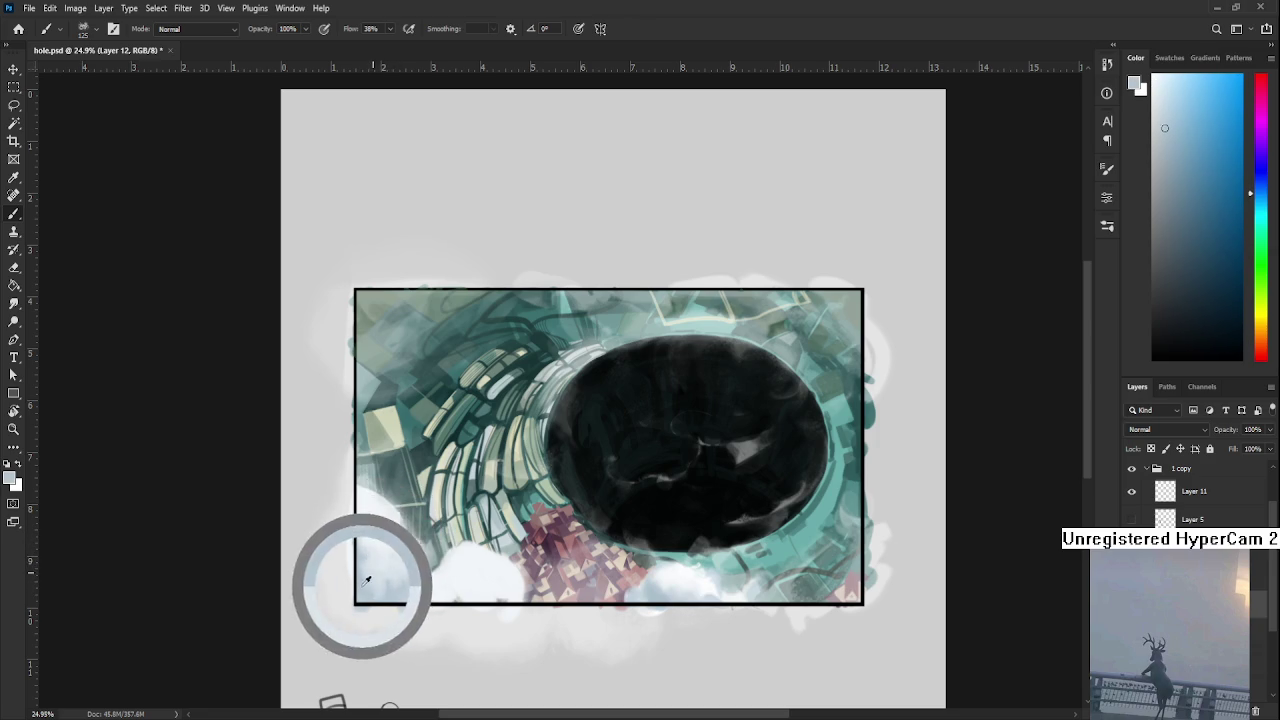
alt+click(400, 562)
alt+click(400, 597)
alt+click(422, 574)
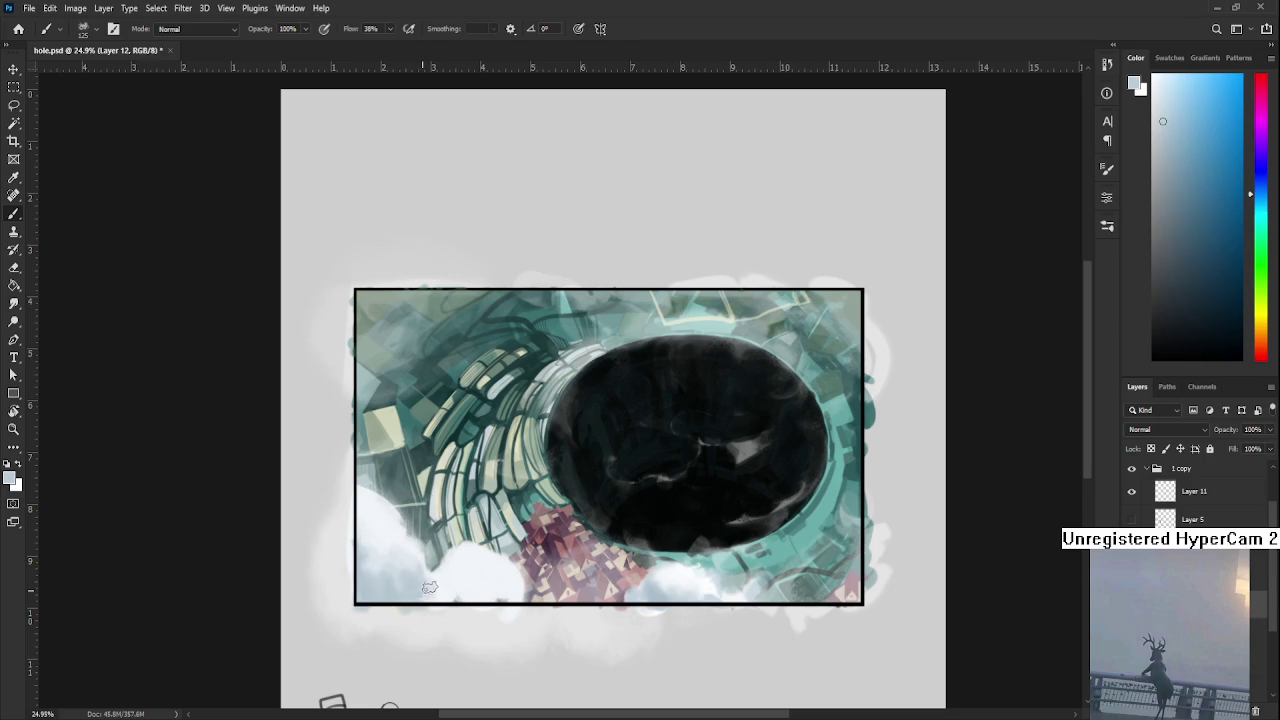
alt+click(452, 572)
alt+click(430, 580)
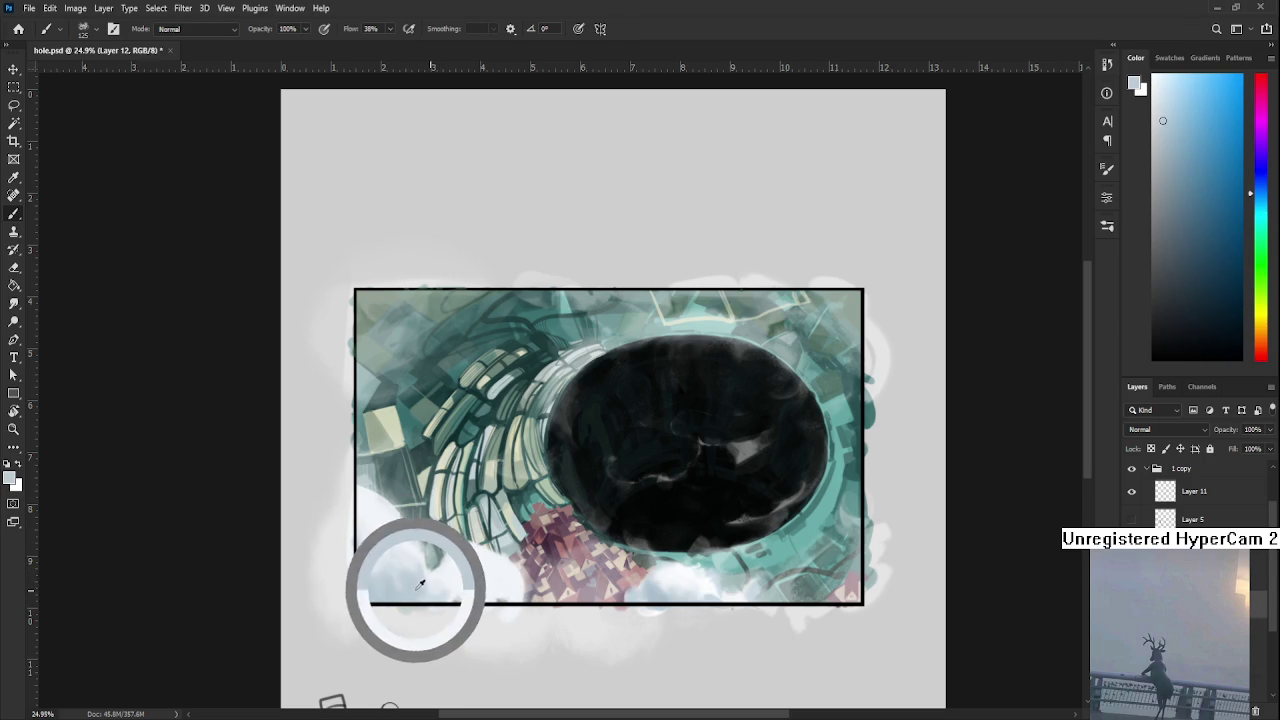
alt+click(421, 567)
alt+click(417, 578)
alt+click(366, 505)
mouse_move(386, 514)
mouse_down()
mouse_move(371, 534)
mouse_move(362, 525)
mouse_up()
alt+click(372, 518)
- Resample lighter and near-white cloud colours from the lower-left cloud edge
alt+click(365, 507)
alt+click(375, 535)
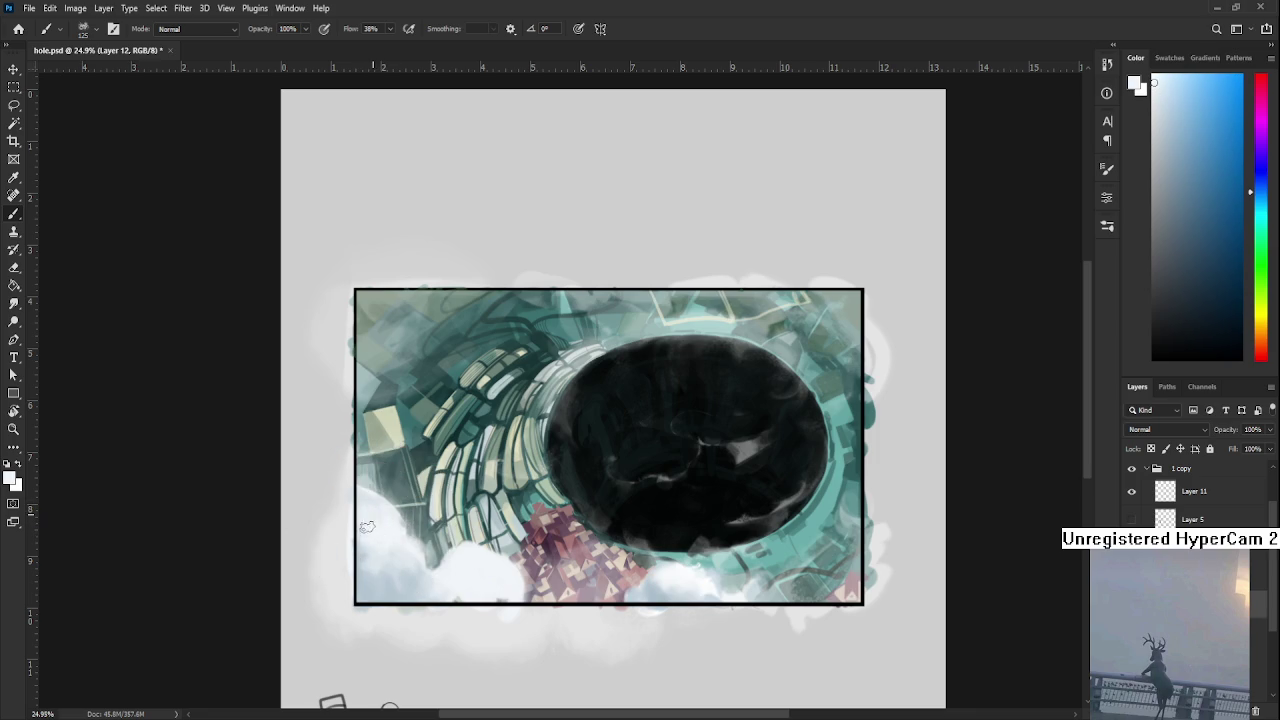
alt+click(389, 560)
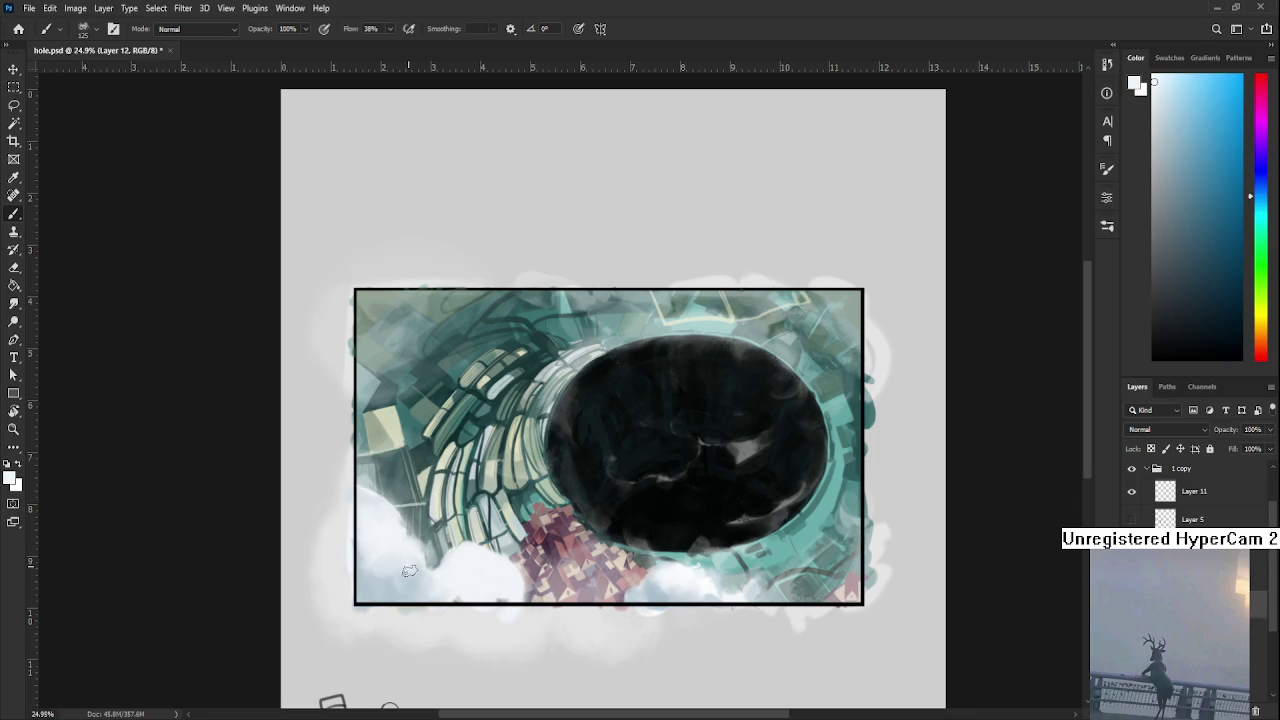
alt+click(406, 575)
alt+click(415, 575)
alt+click(422, 568)
alt+click(416, 562)
alt+click(420, 580)
alt+click(407, 575)
alt+click(406, 556)
alt+click(389, 563)
alt+click(396, 550)
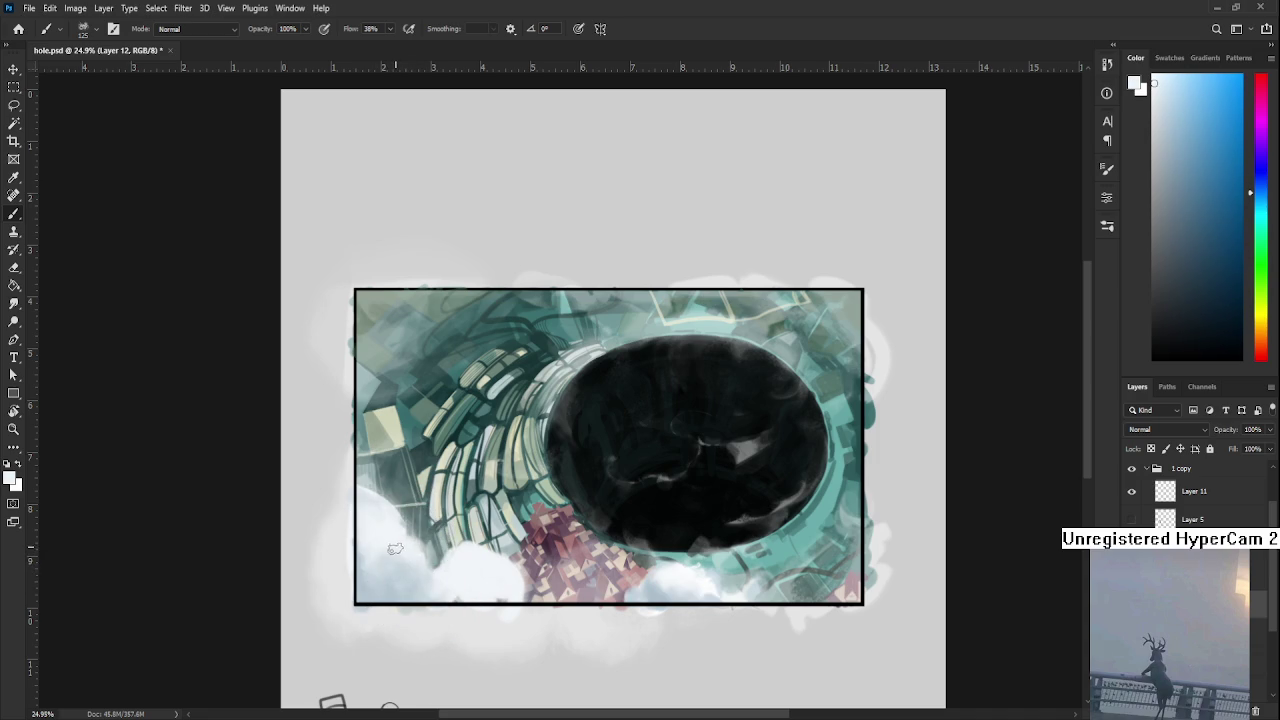
- Fine-tune the paint colour with lighter samples taken from the clouds
alt+click(401, 580)
alt+click(413, 575)
alt+click(397, 530)
alt+click(398, 542)
scroll(430, 548, down, 1)
alt+click(447, 549)
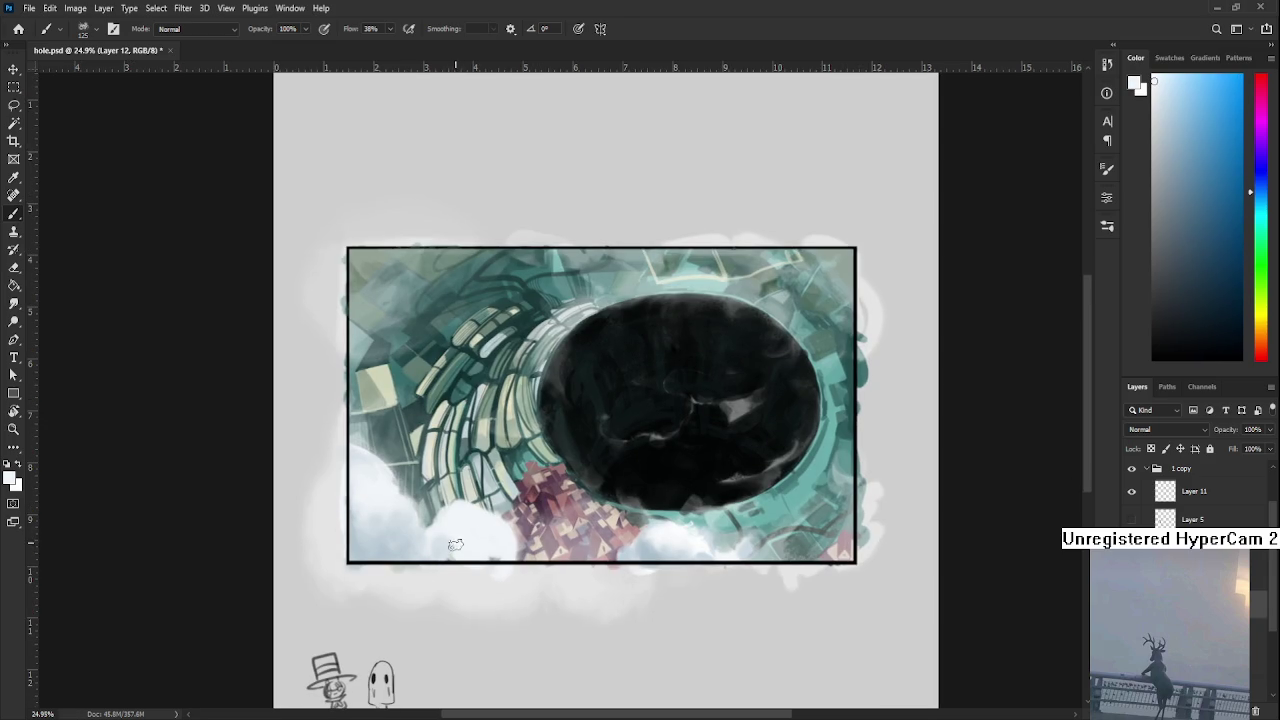
alt+click(455, 548)
alt+click(462, 545)
alt+click(436, 542)
- Sample lighter colours from the lower-left cloud for softening it
key(e)
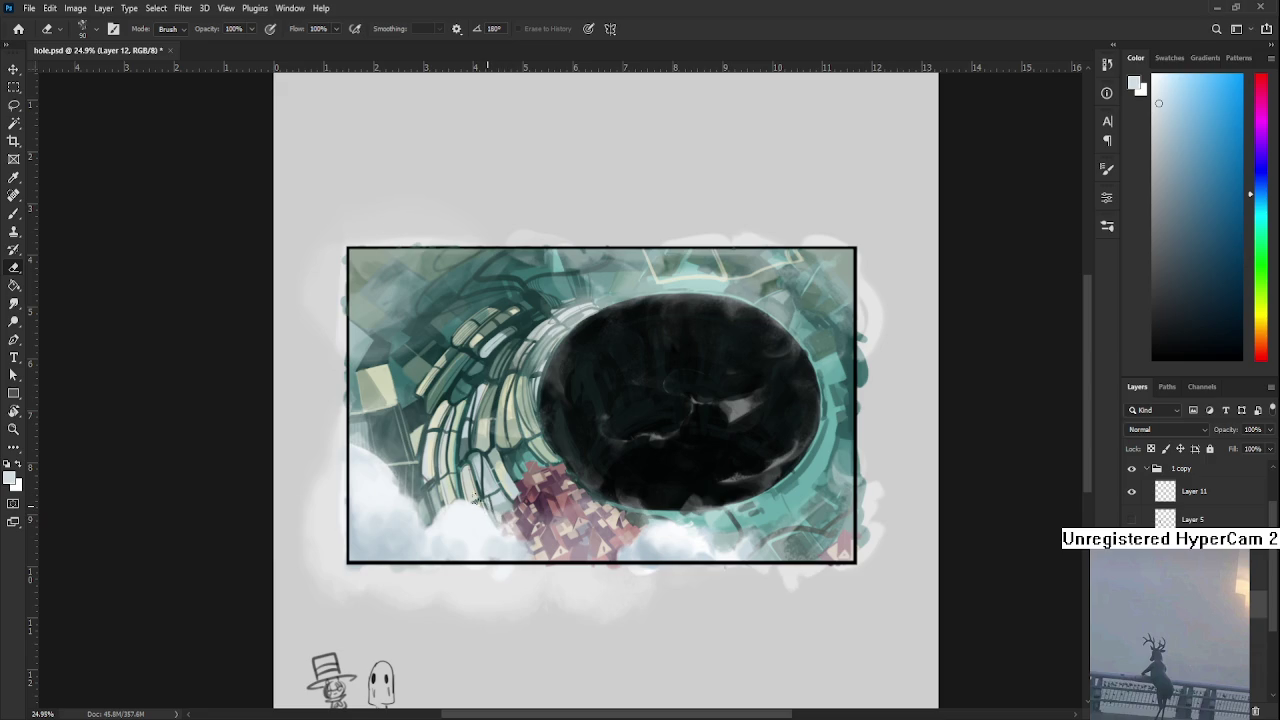
alt+click(487, 520)
key(b)
alt+click(441, 540)
alt+click(443, 541)
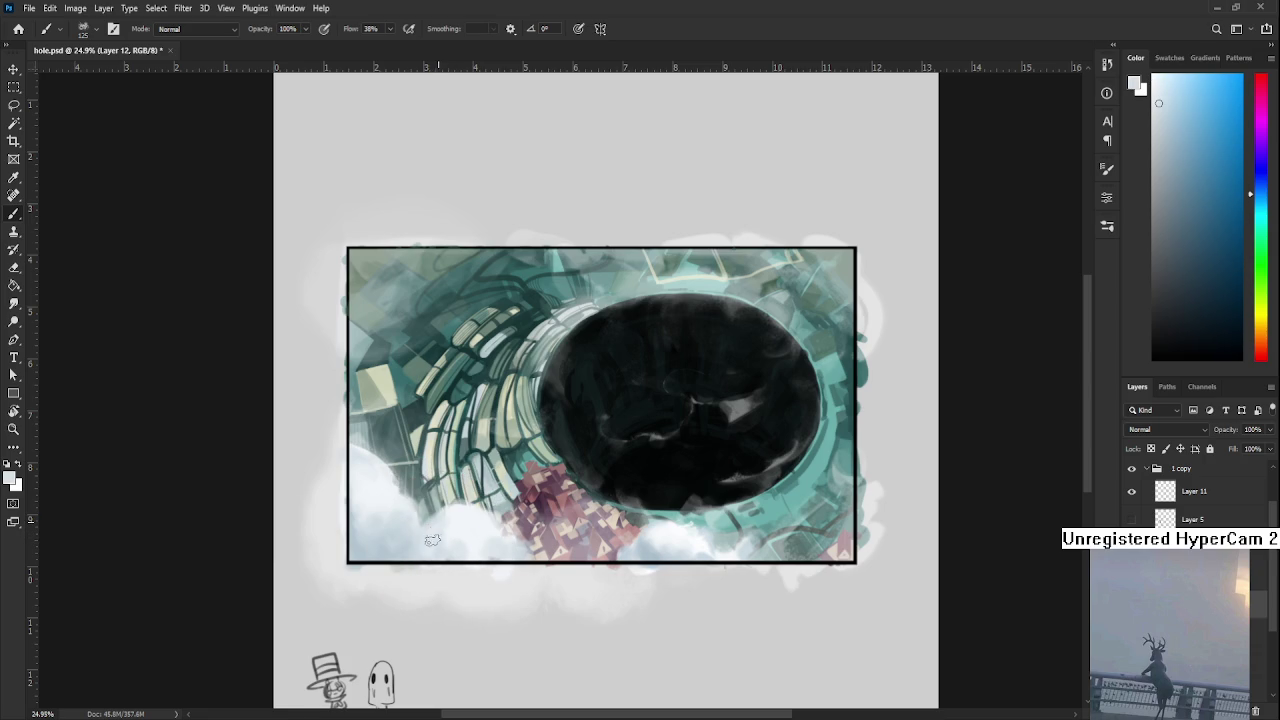
alt+click(445, 537)
alt+click(430, 536)
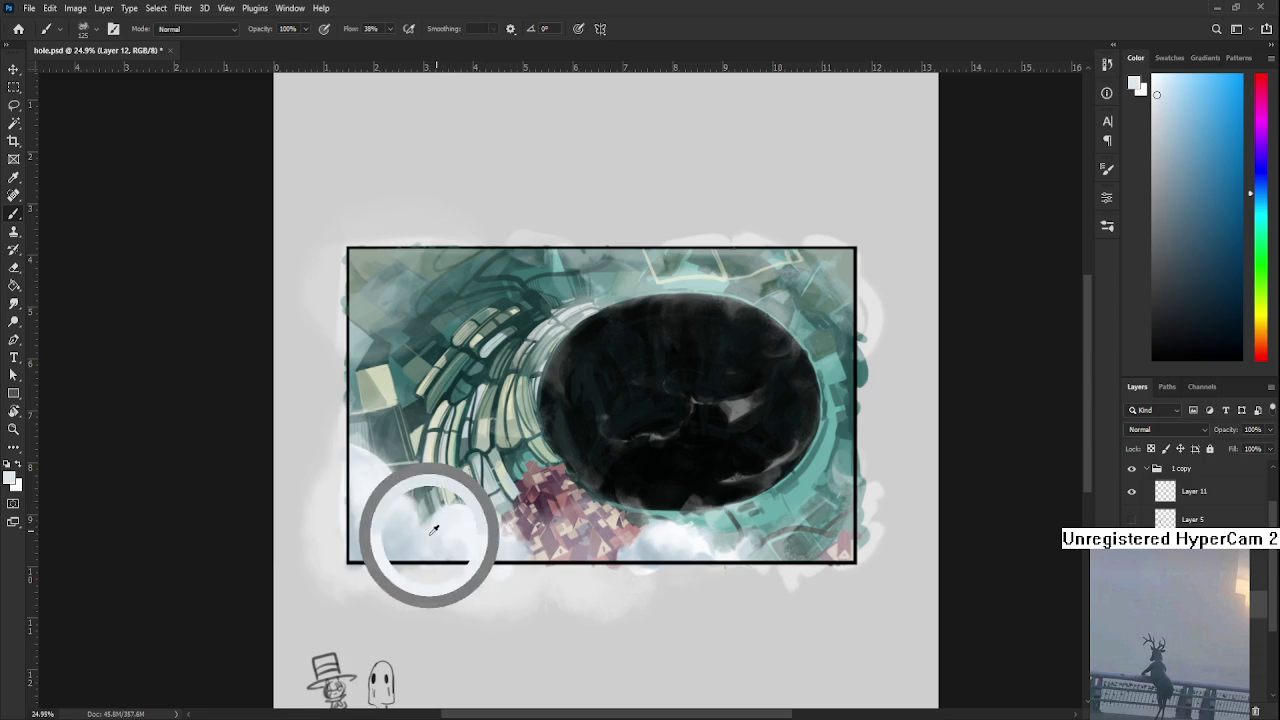
alt+click(460, 515)
- Pick a near-white from the clouds while alternating between the Eraser and Brush
key(e)
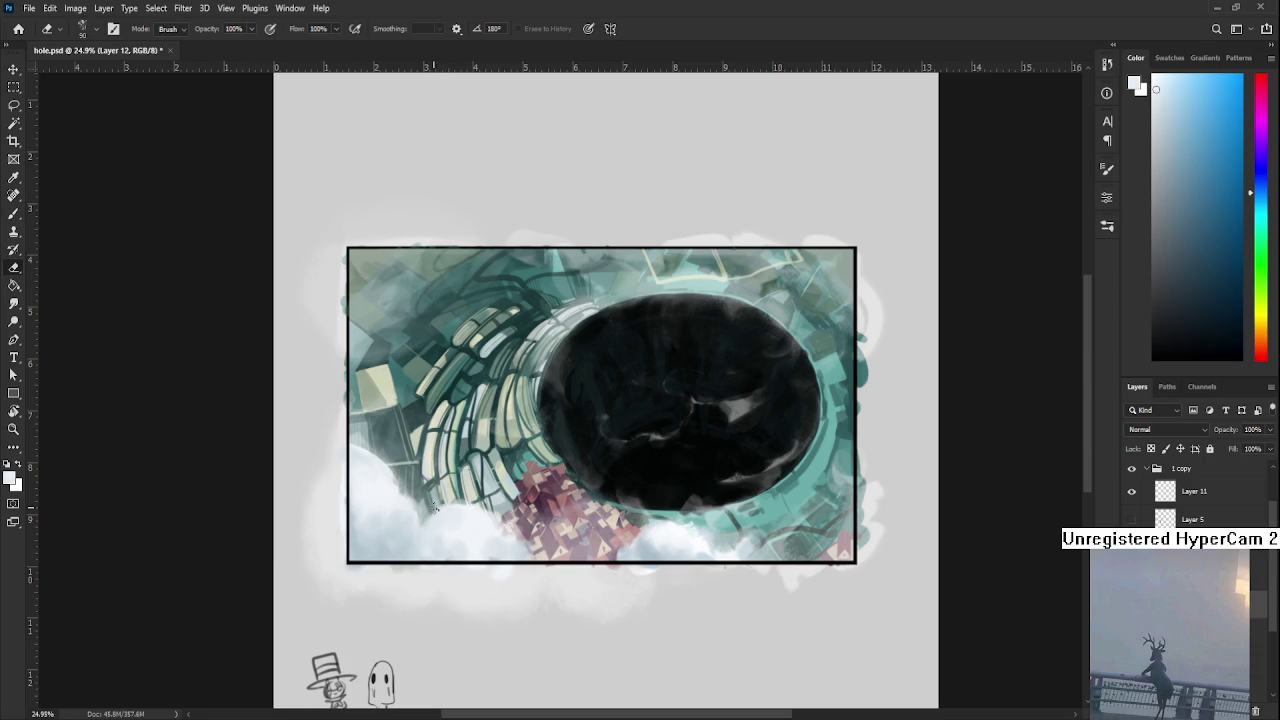
alt+click(482, 507)
key(b)
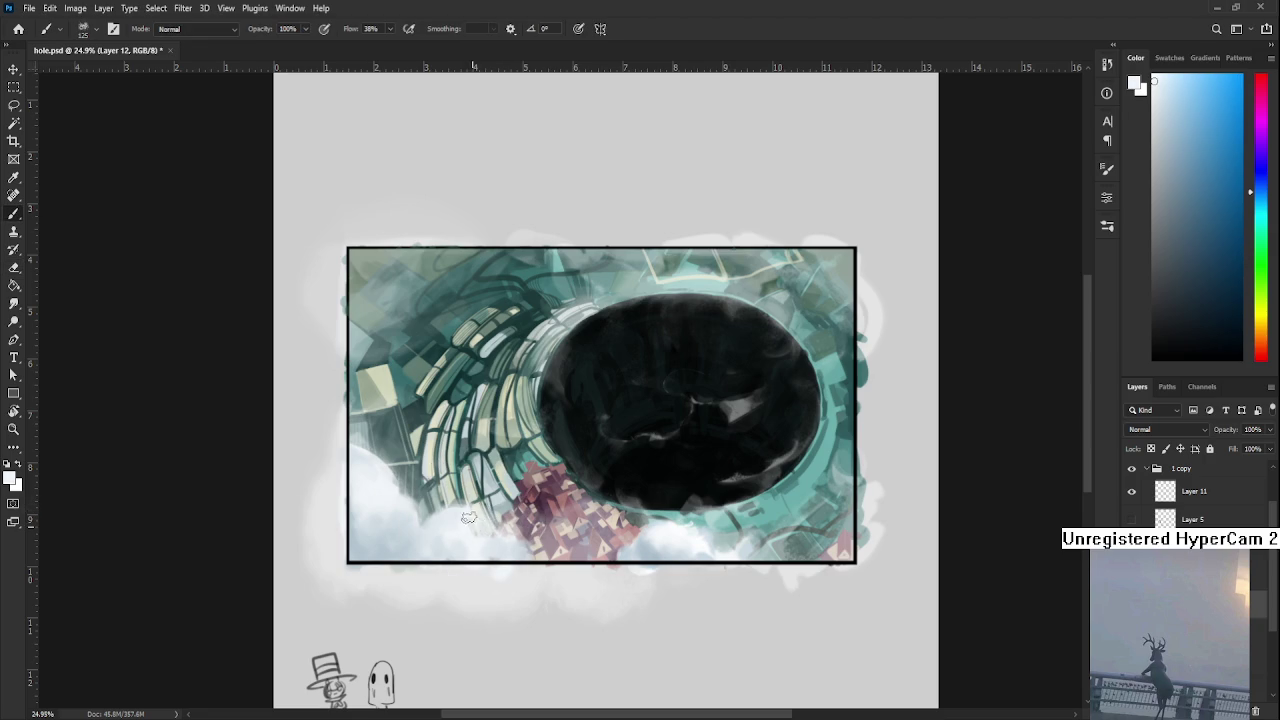
key(e)
key(b)
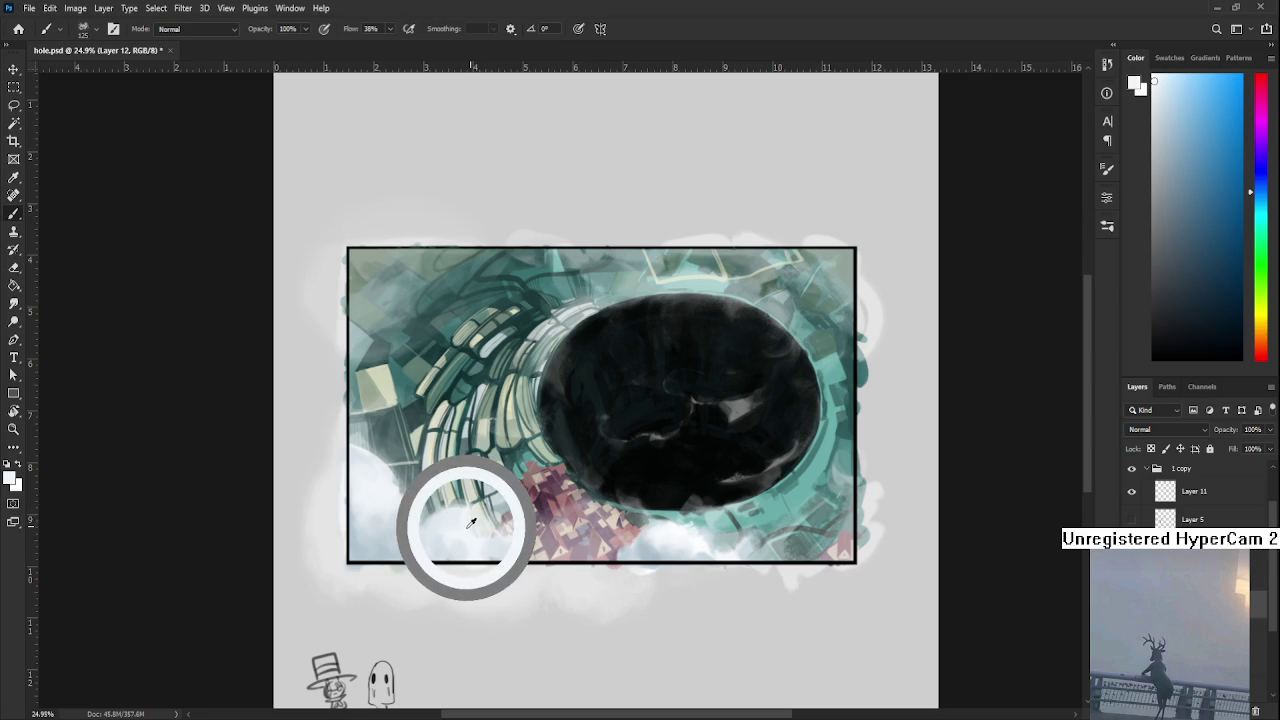
key(e)
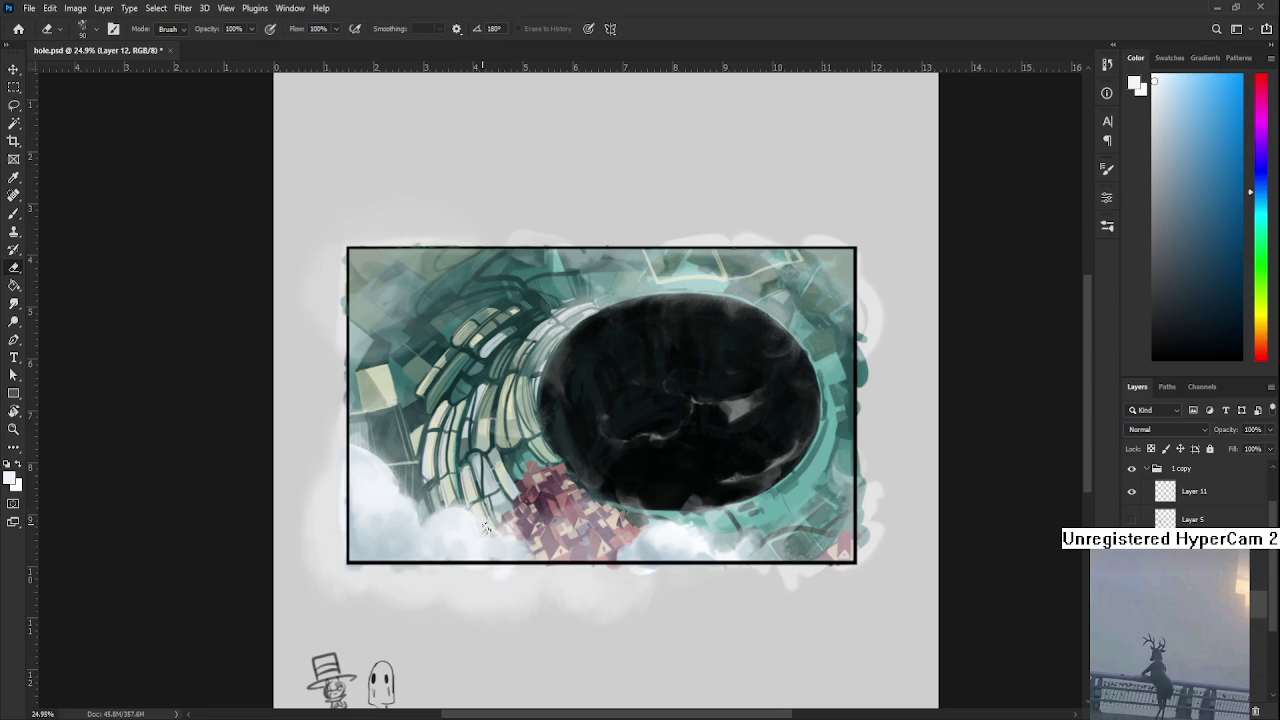
key(b)
- Refine a light cloud colour and soften the left cloud with an upward stroke along the frame edge
alt+click(481, 538)
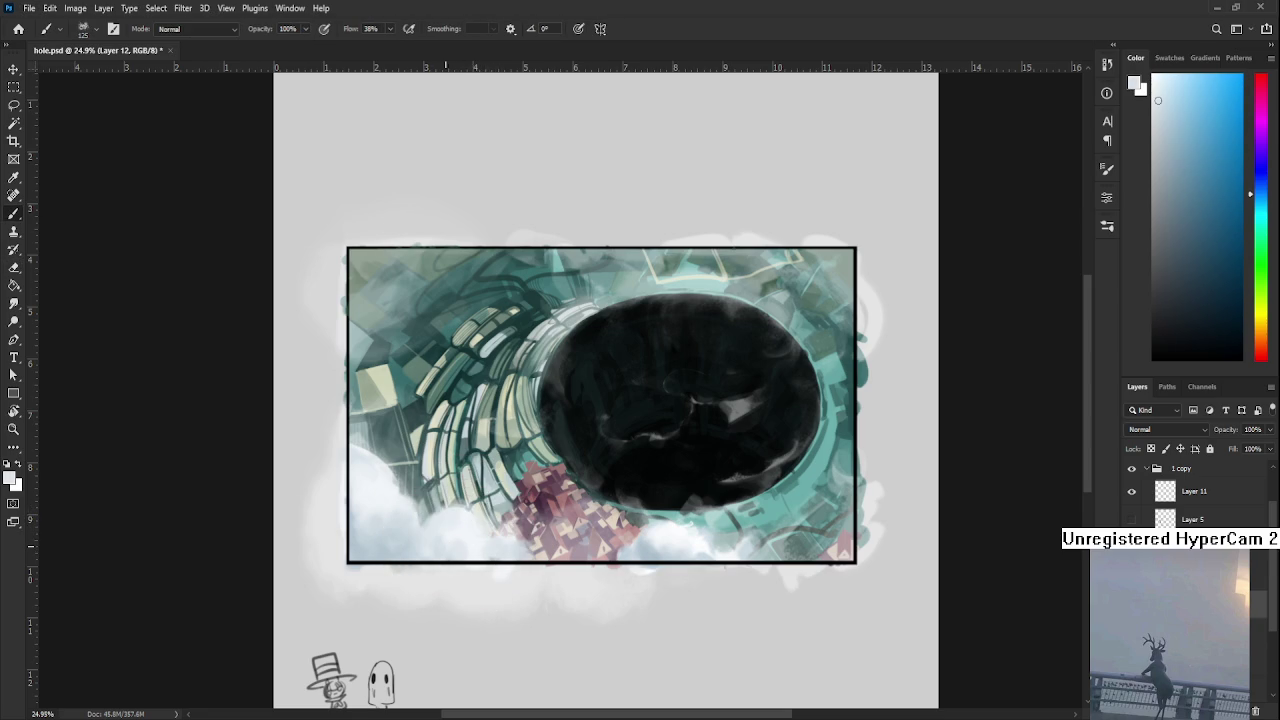
alt+click(462, 520)
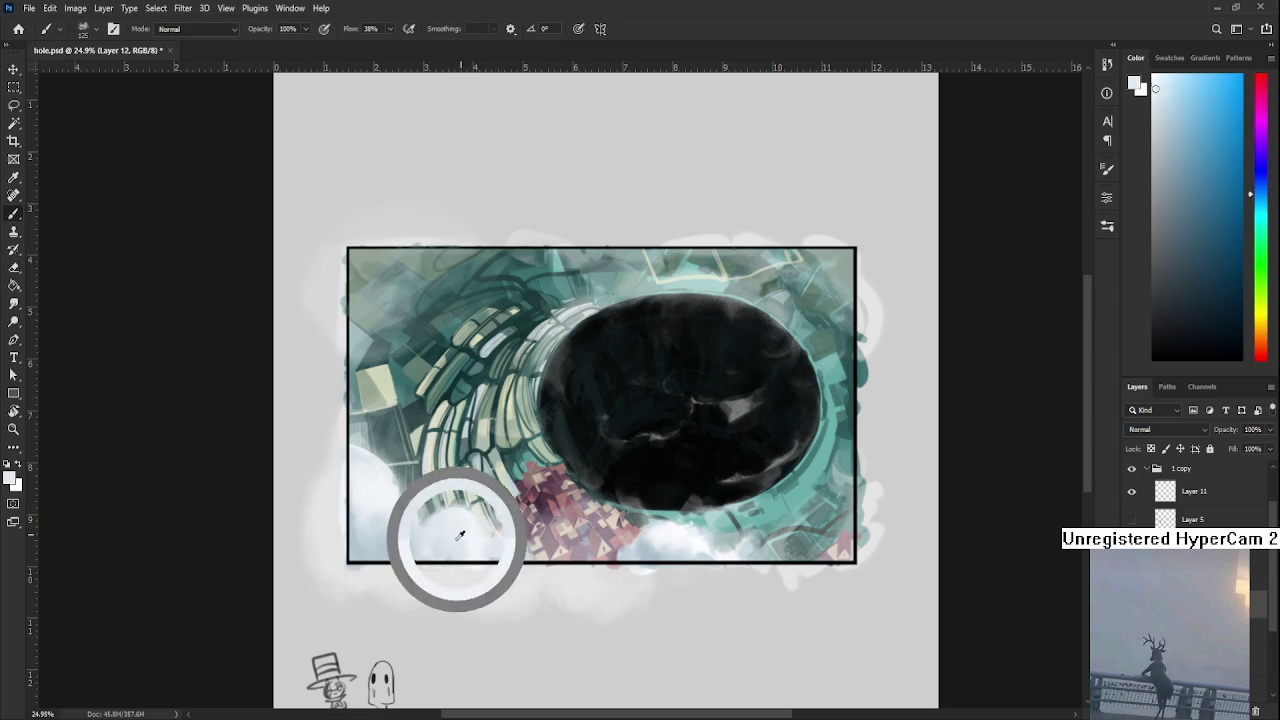
alt+click(452, 522)
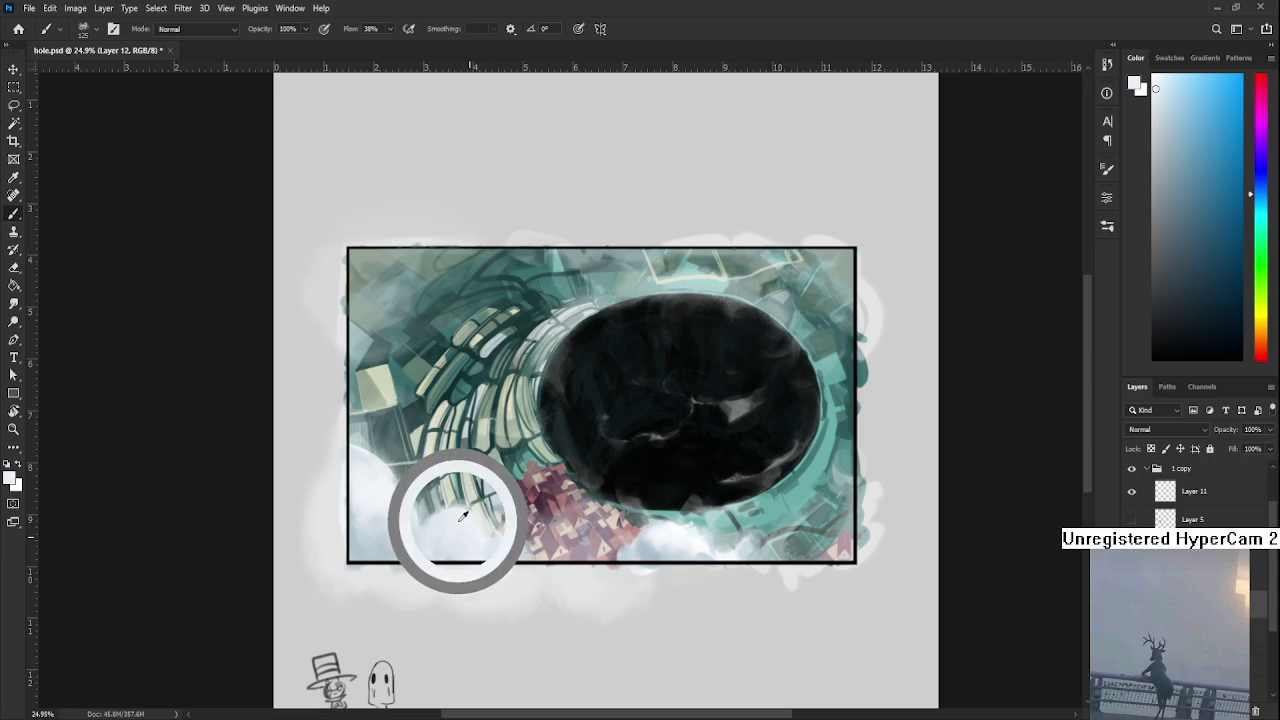
alt+click(443, 545)
alt+click(443, 518)
alt+click(463, 551)
alt+click(455, 514)
alt+click(465, 541)
alt+click(470, 530)
drag(362, 480, 360, 444)
key(e)
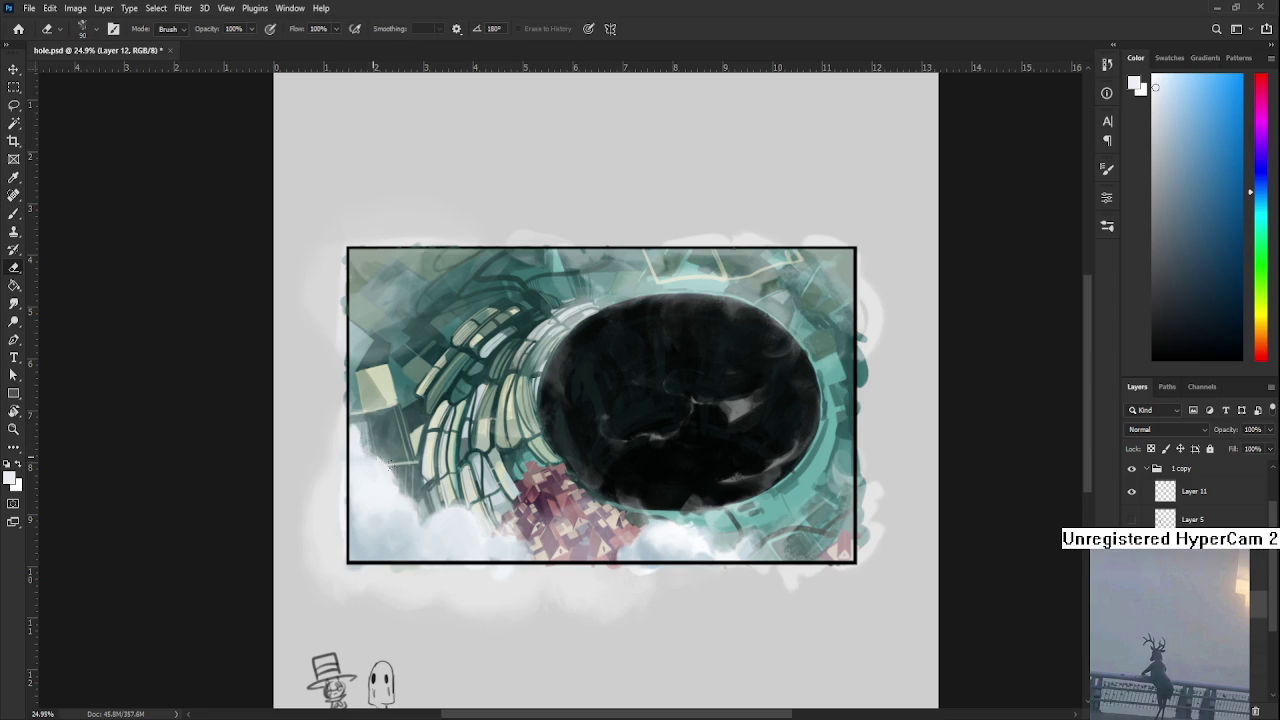
- Erase a small cloud patch at the tunnel's left edge and resample the colour there
key(b)
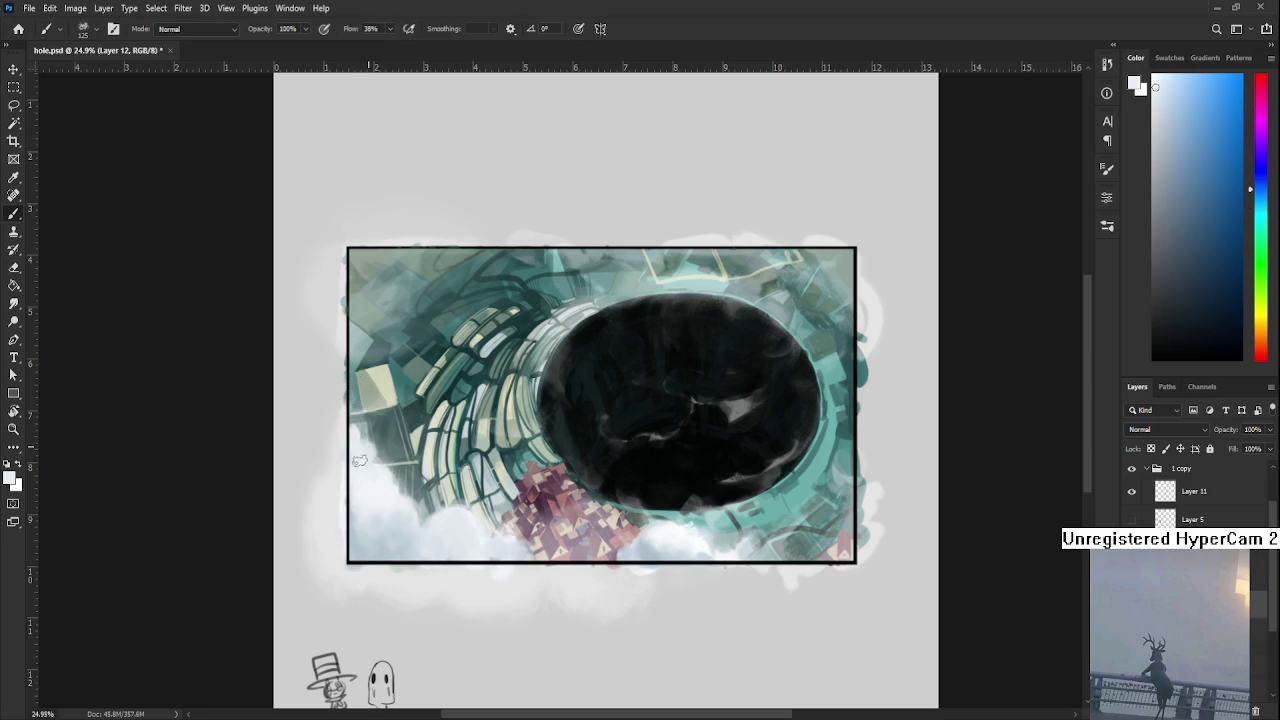
key(e)
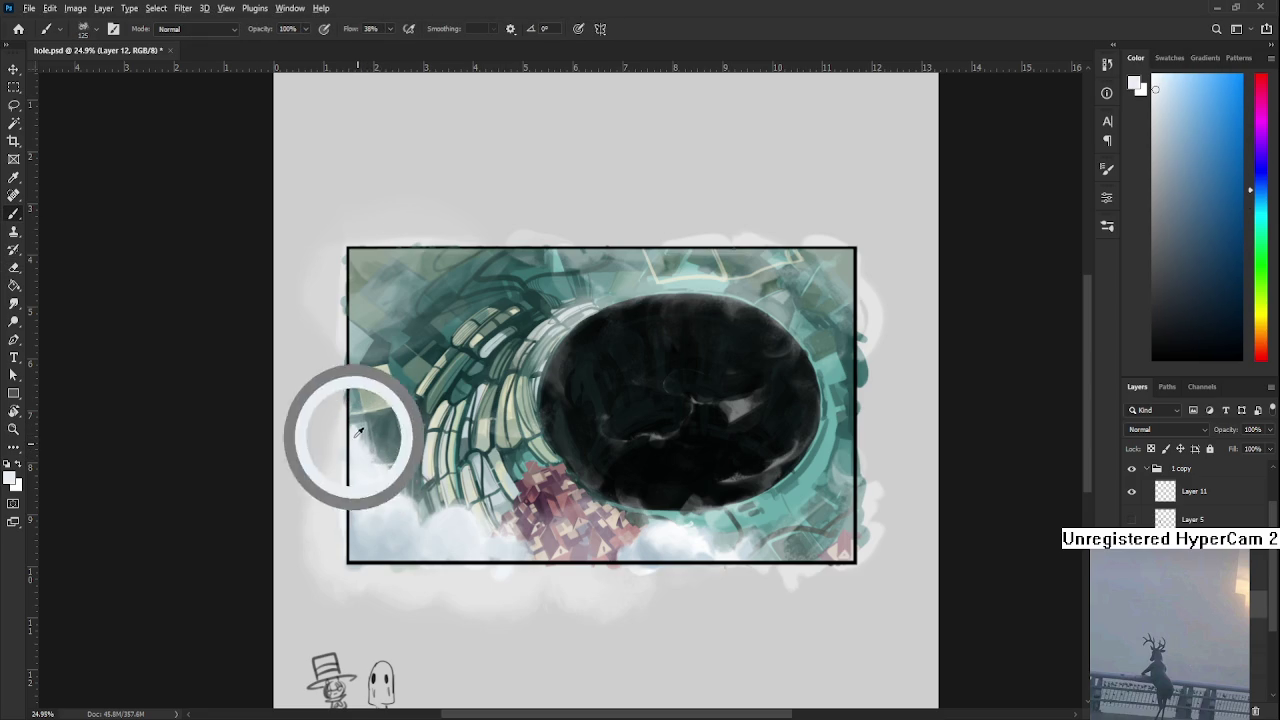
drag(377, 443, 357, 410)
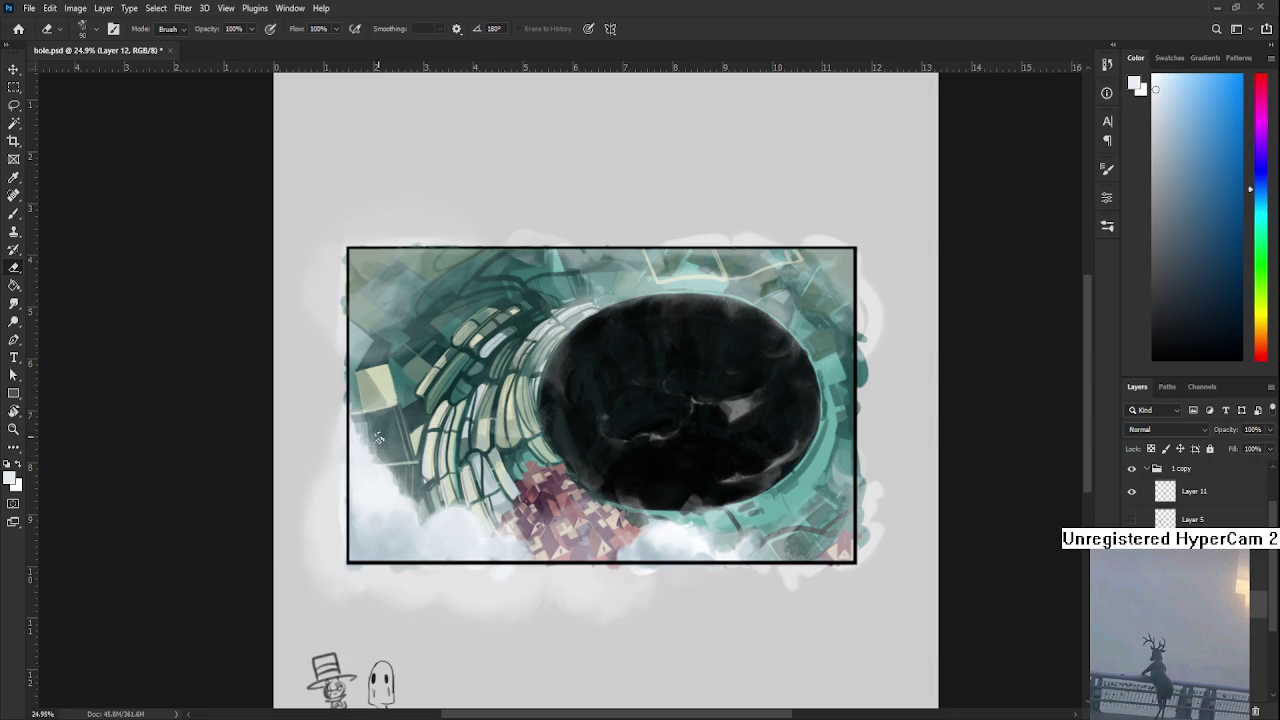
key(b)
alt+click(363, 448)
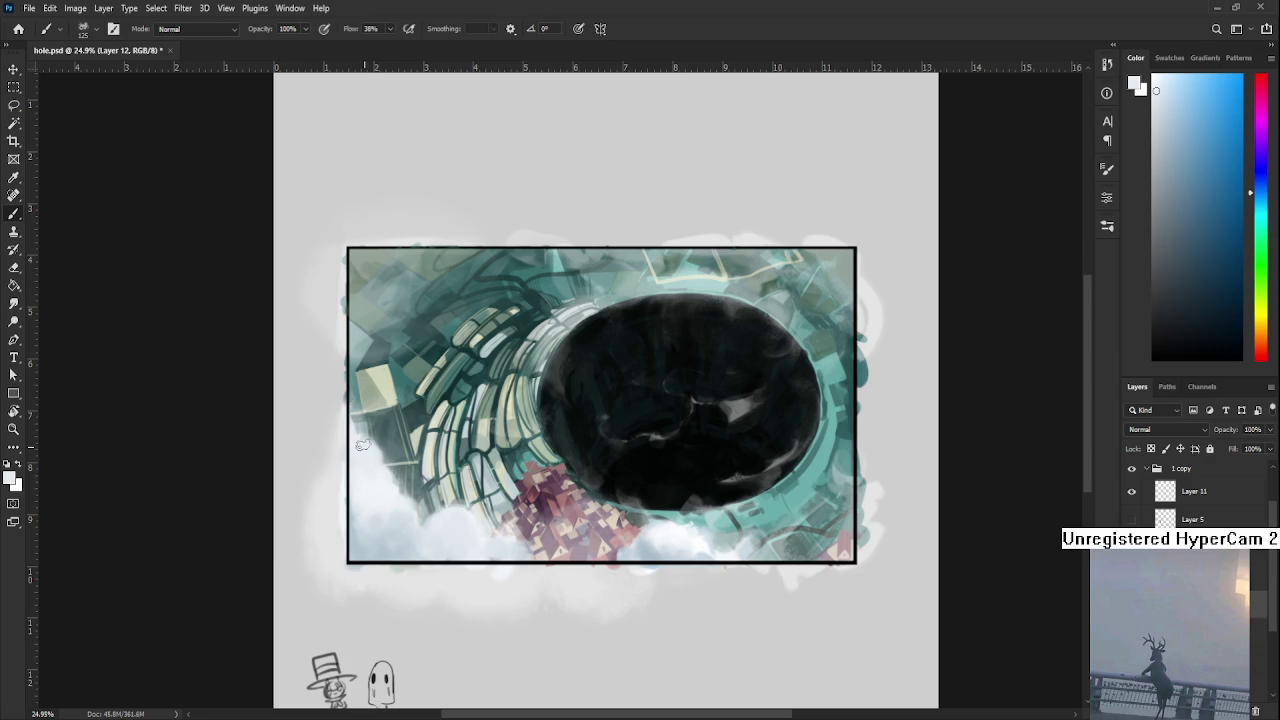
key(e)
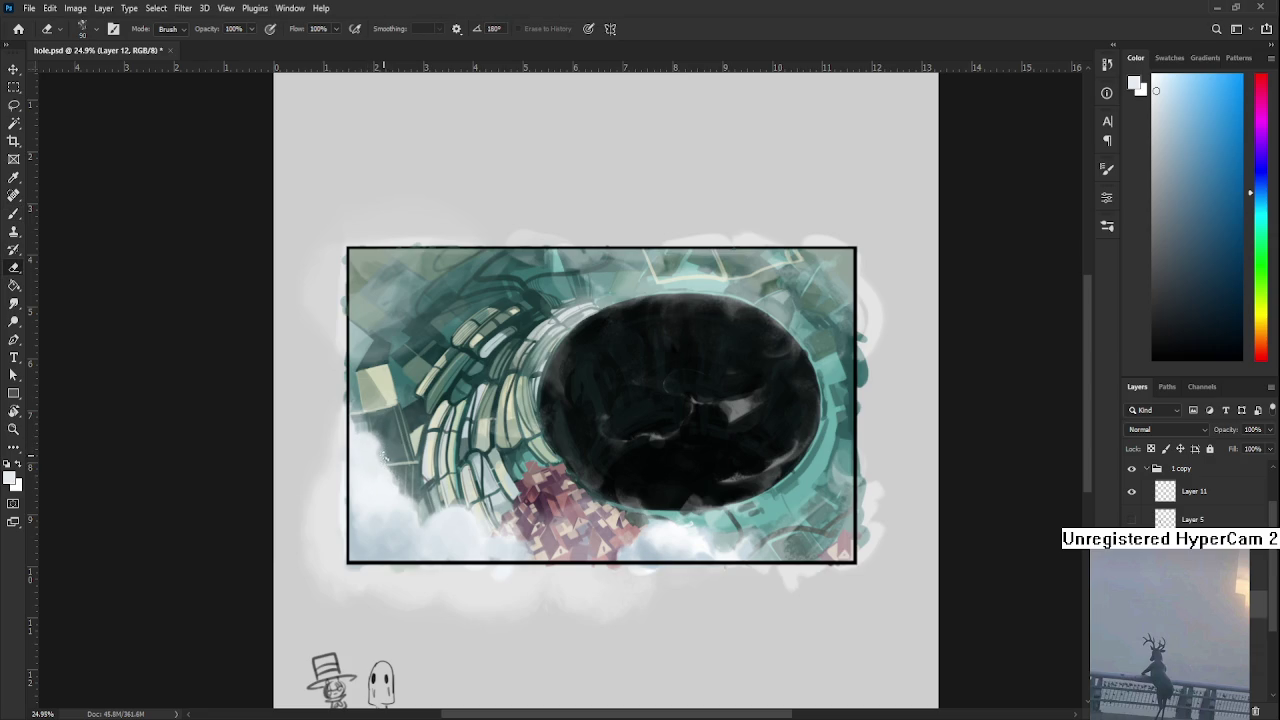
key(b)
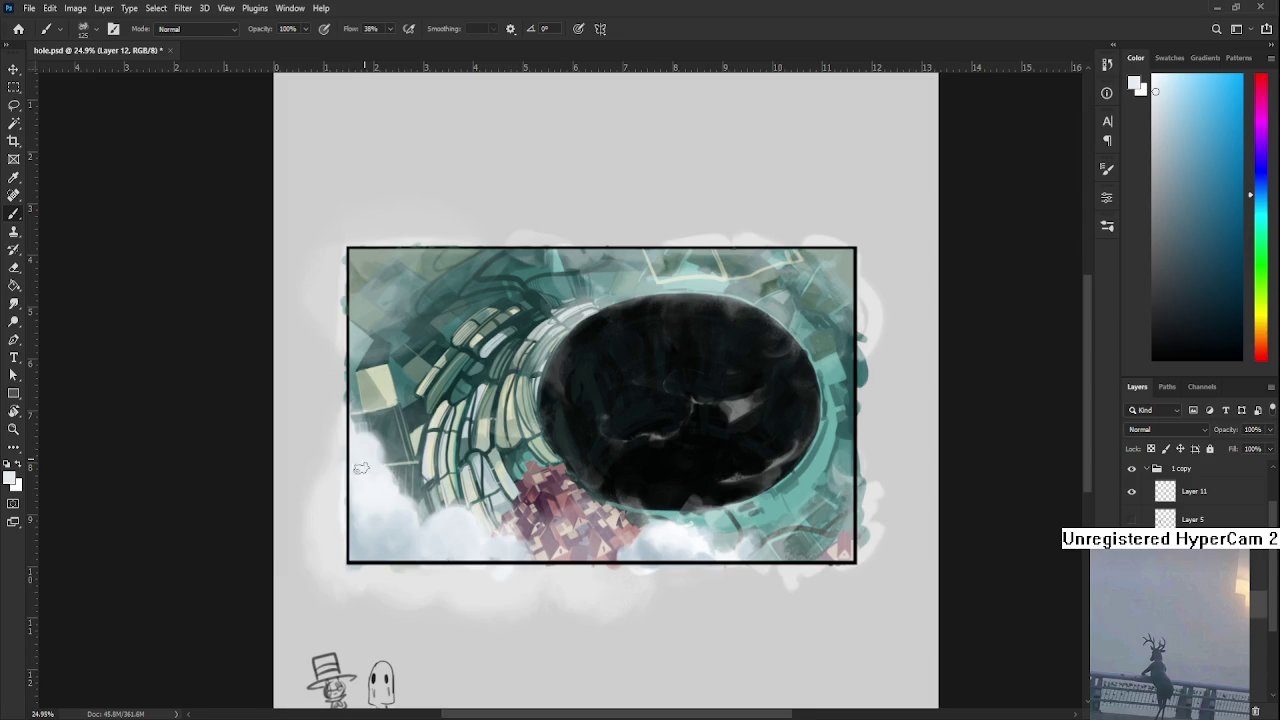
drag(383, 507, 329, 529)
- Erase back the top edge of the lower-left cloud so darker tunnel stone shows above it
key(e)
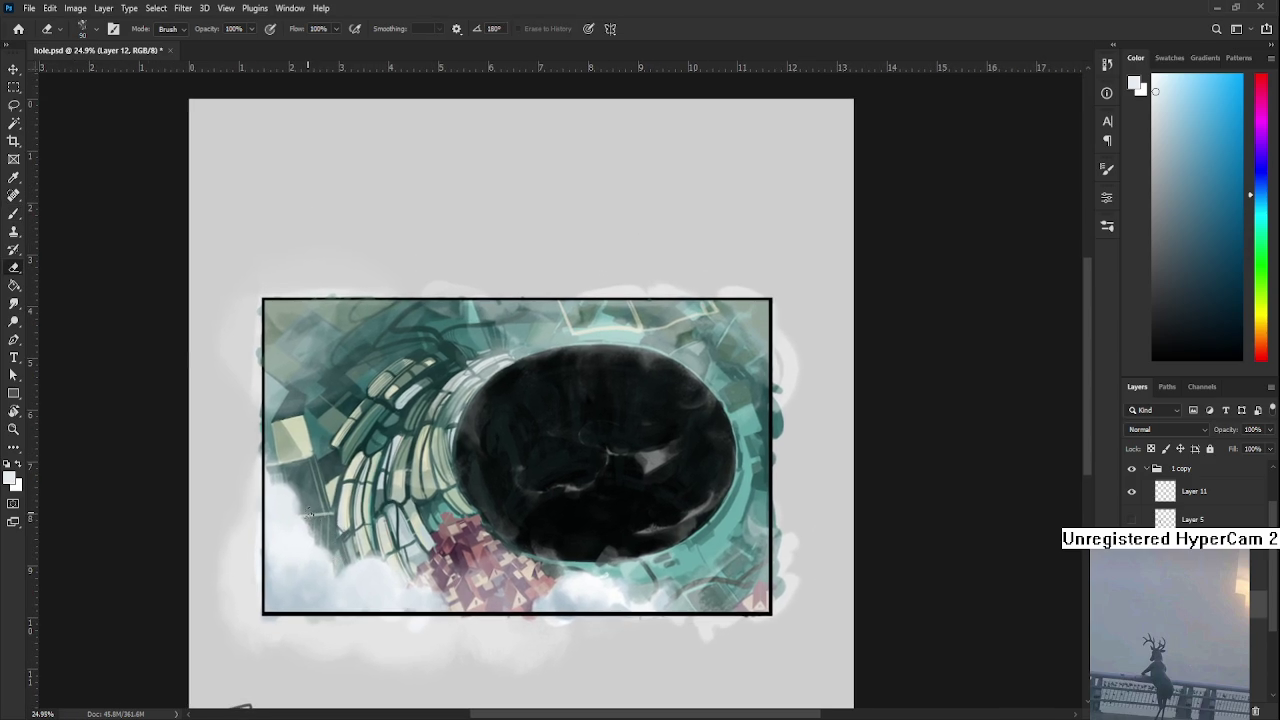
drag(322, 529, 306, 531)
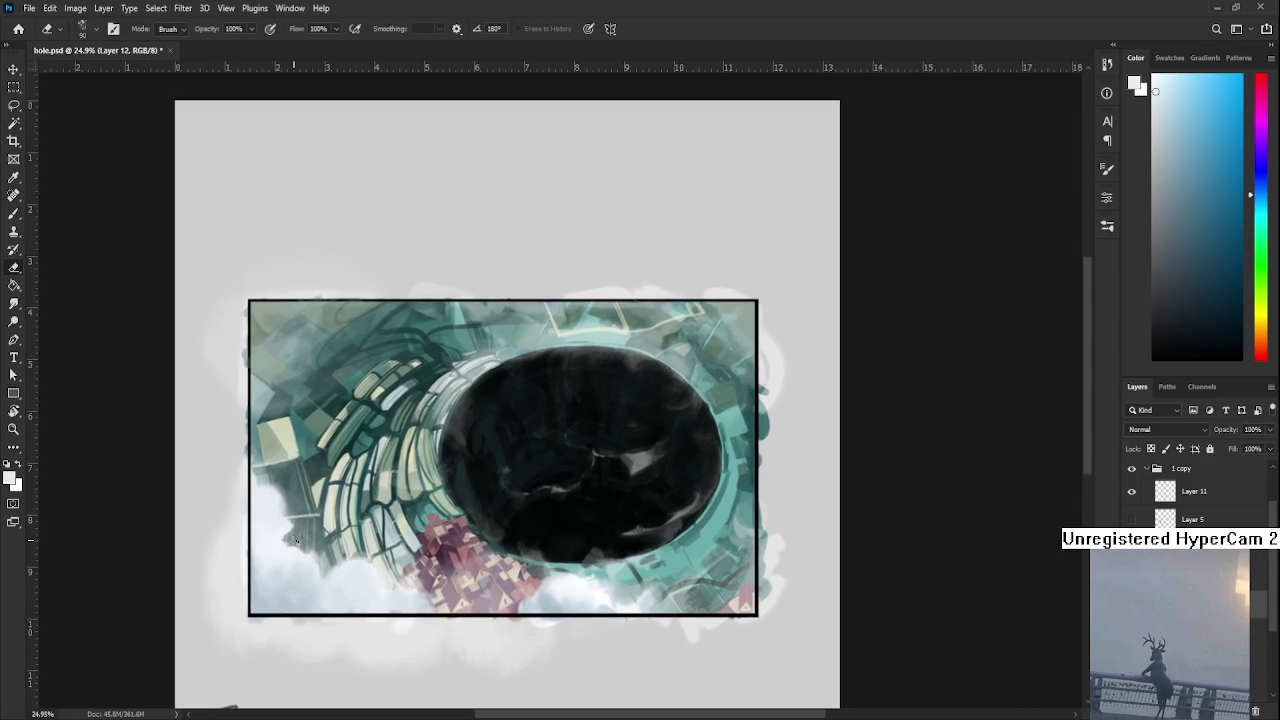
key(b)
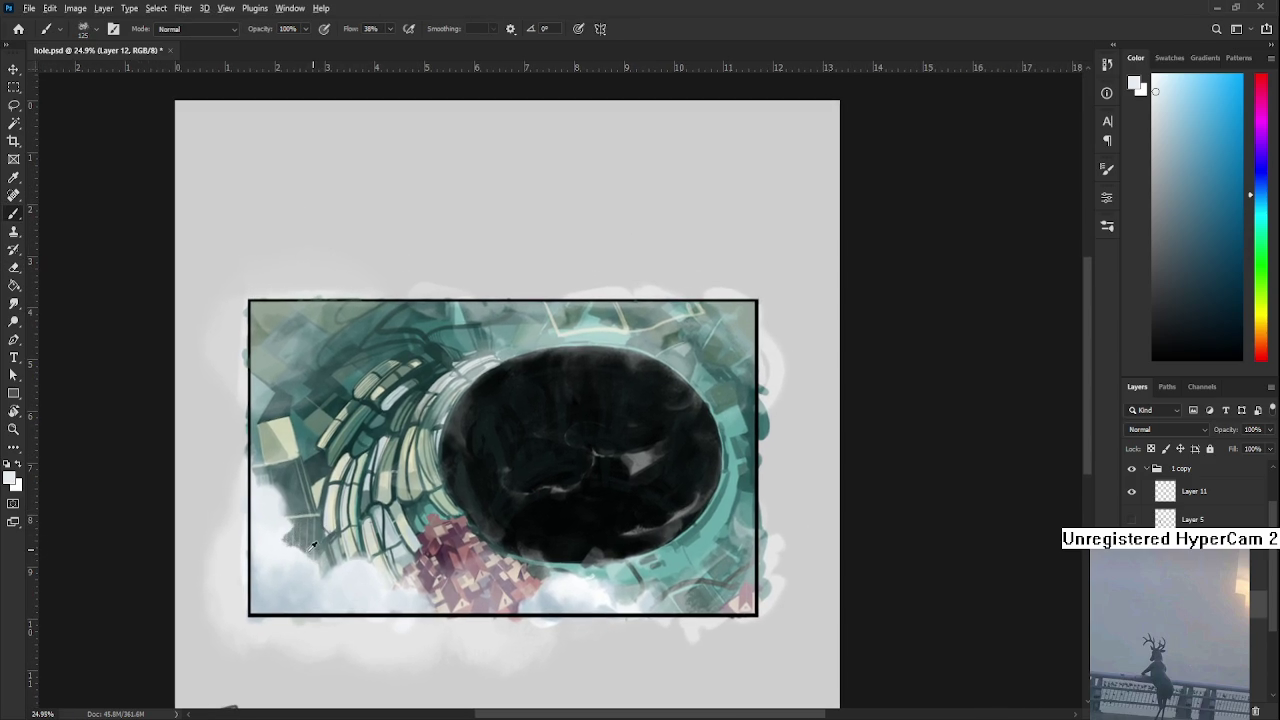
key(e)
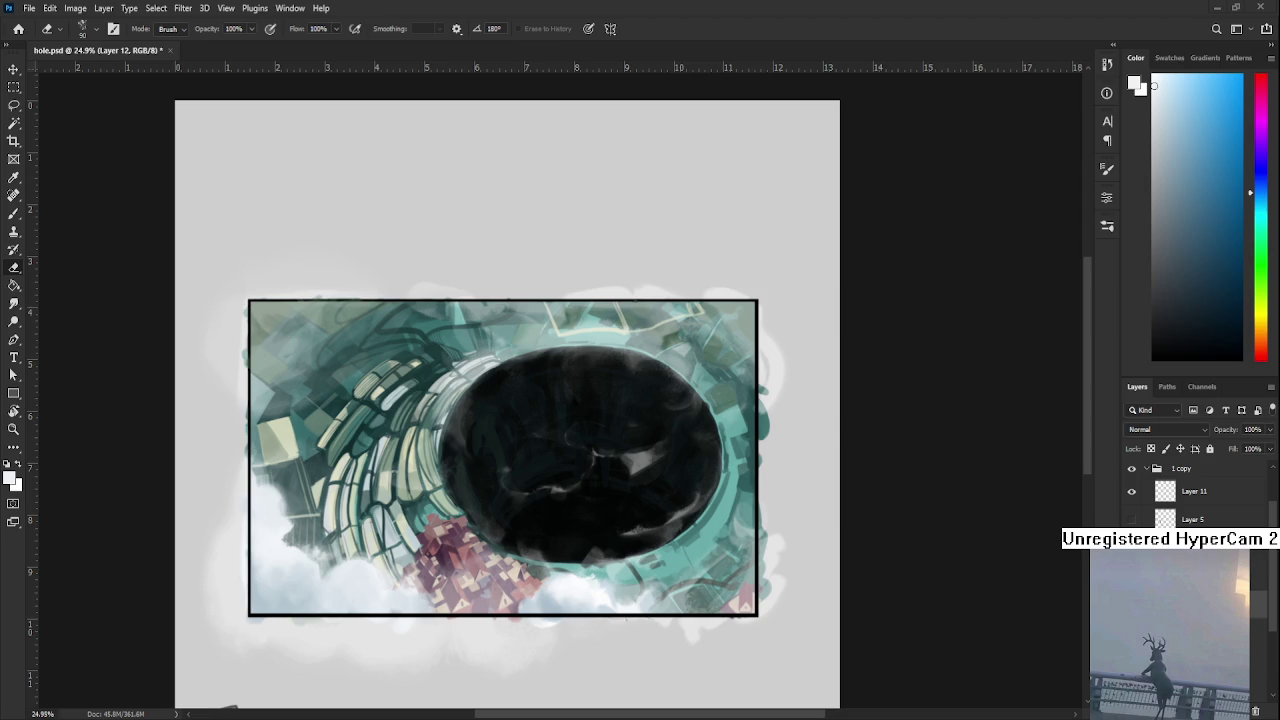
key(b)
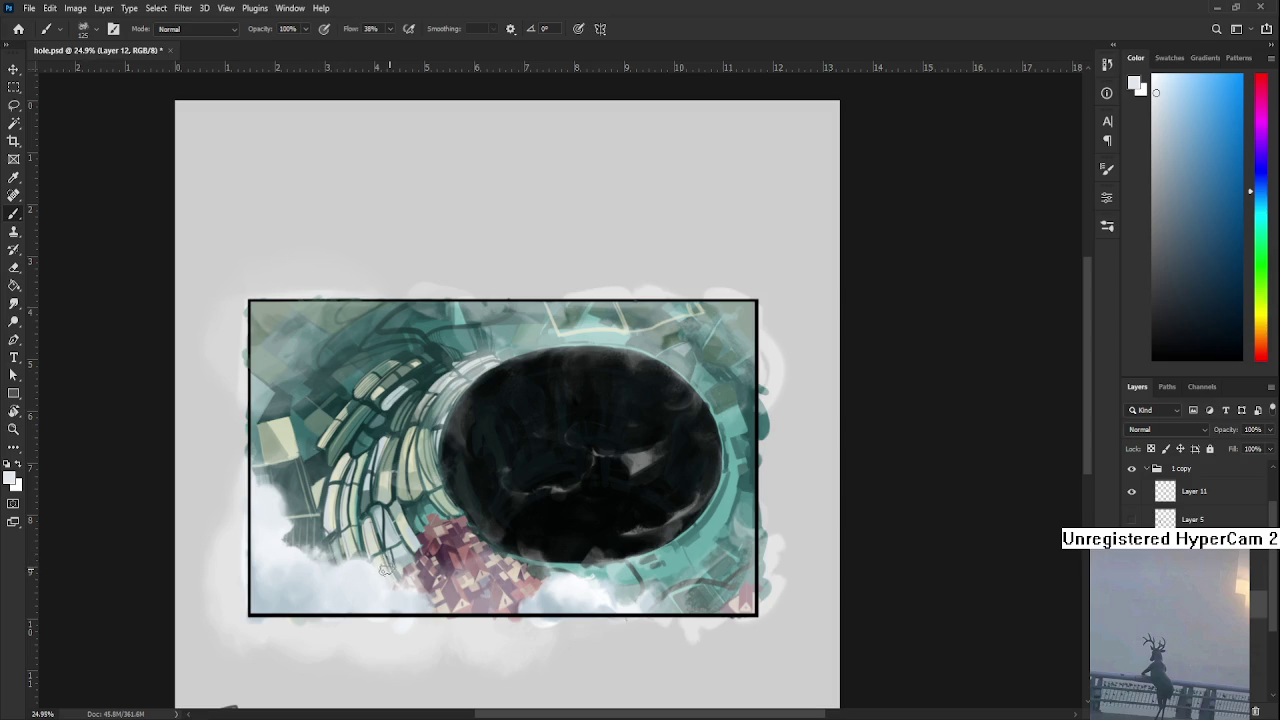
key(e)
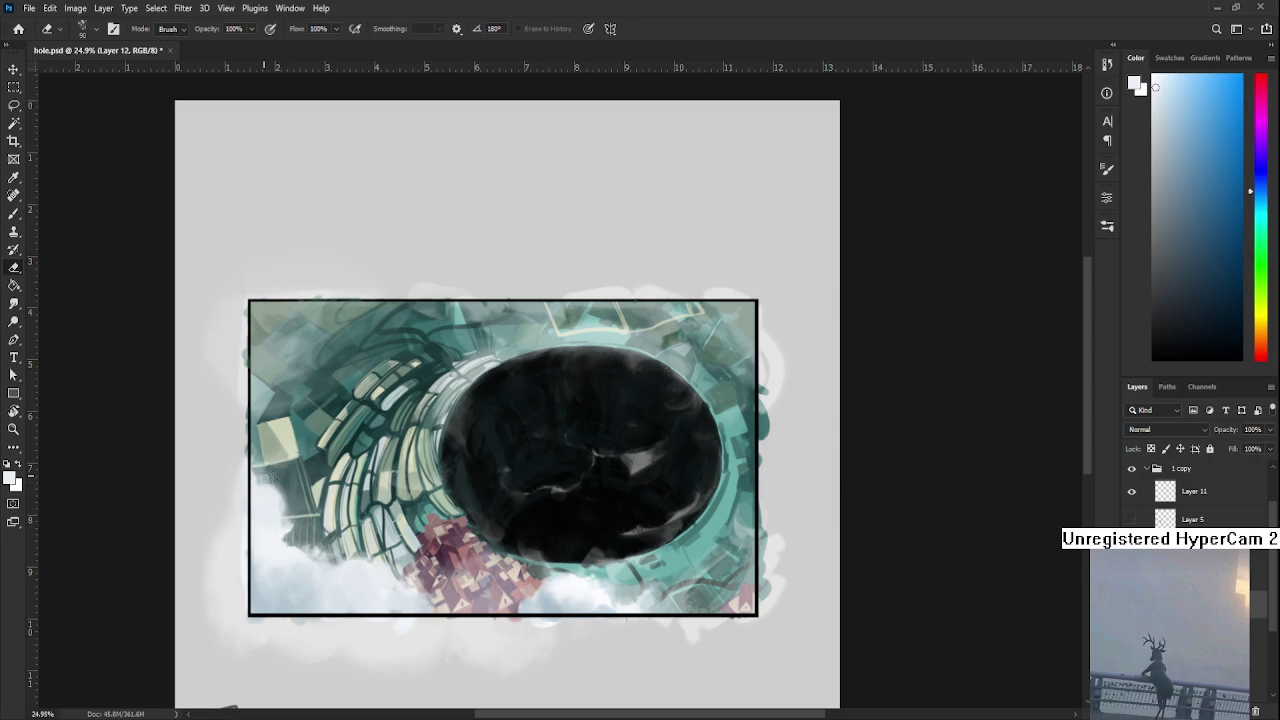
- Erase into the cloud beside the pink rubble, then sample a lighter cloud colour
key(b)
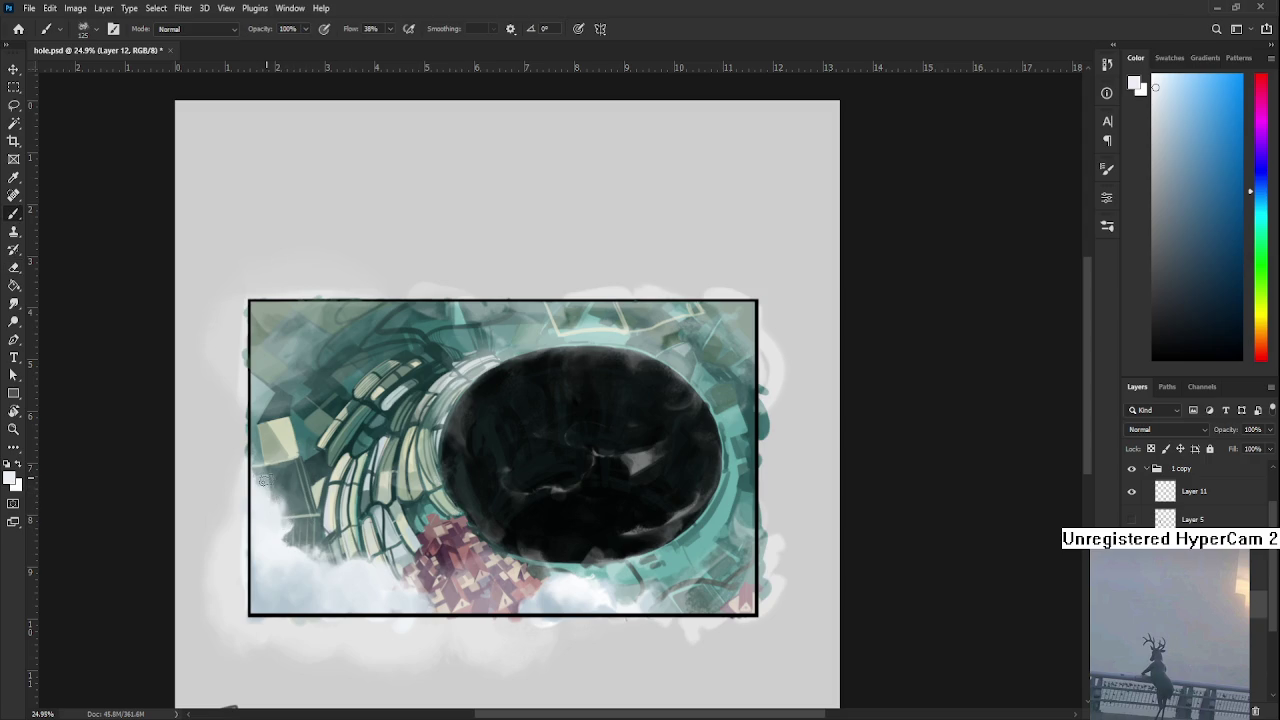
key(e)
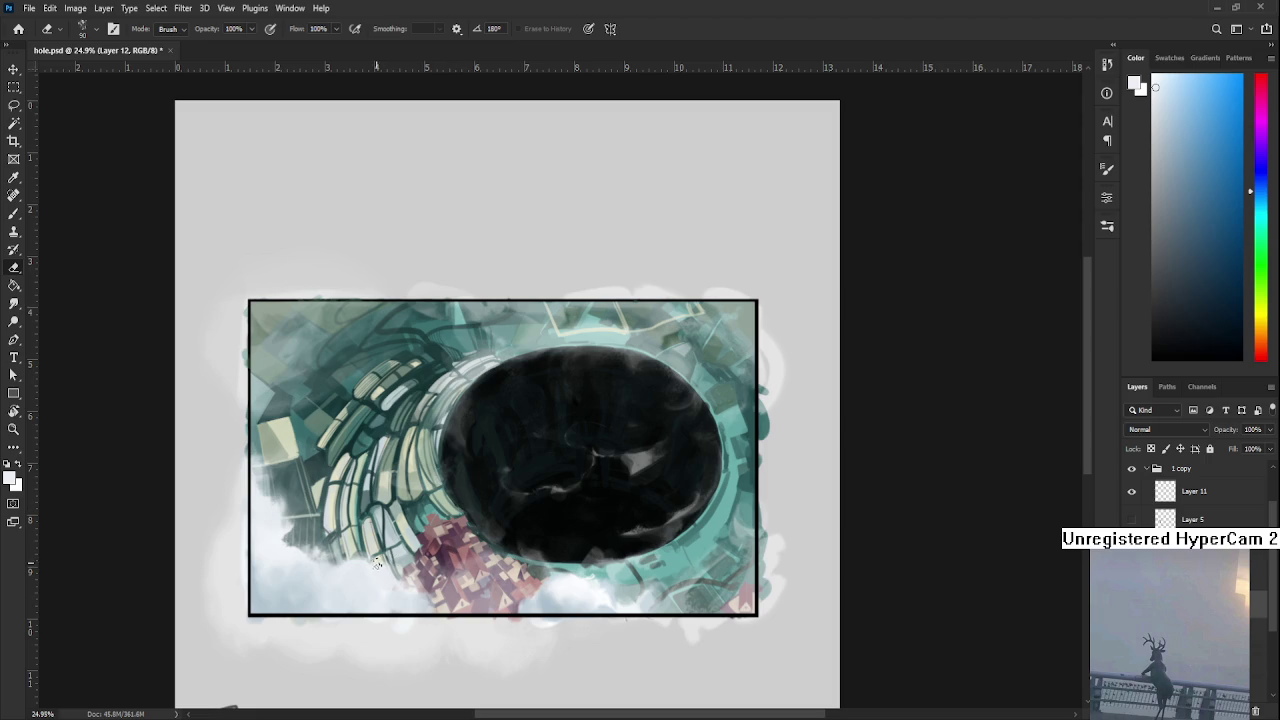
key(b)
alt+click(281, 598)
alt+click(366, 595)
alt+click(365, 600)
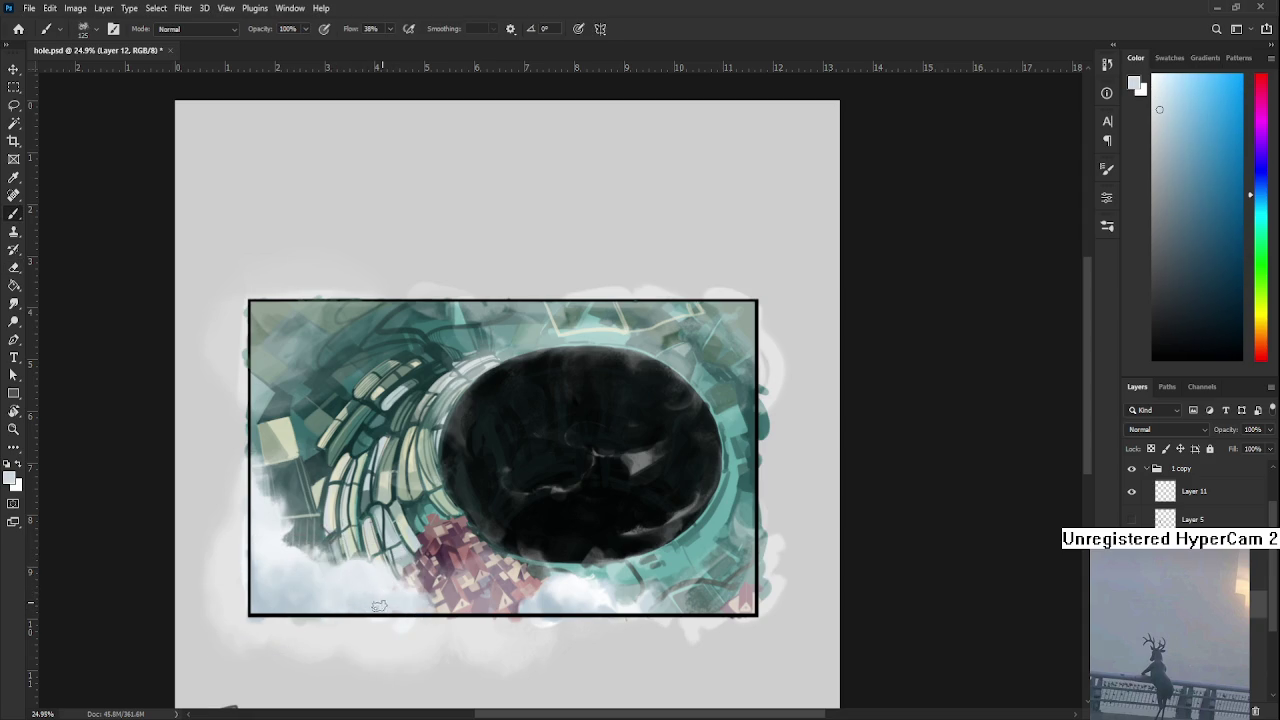
alt+click(372, 593)
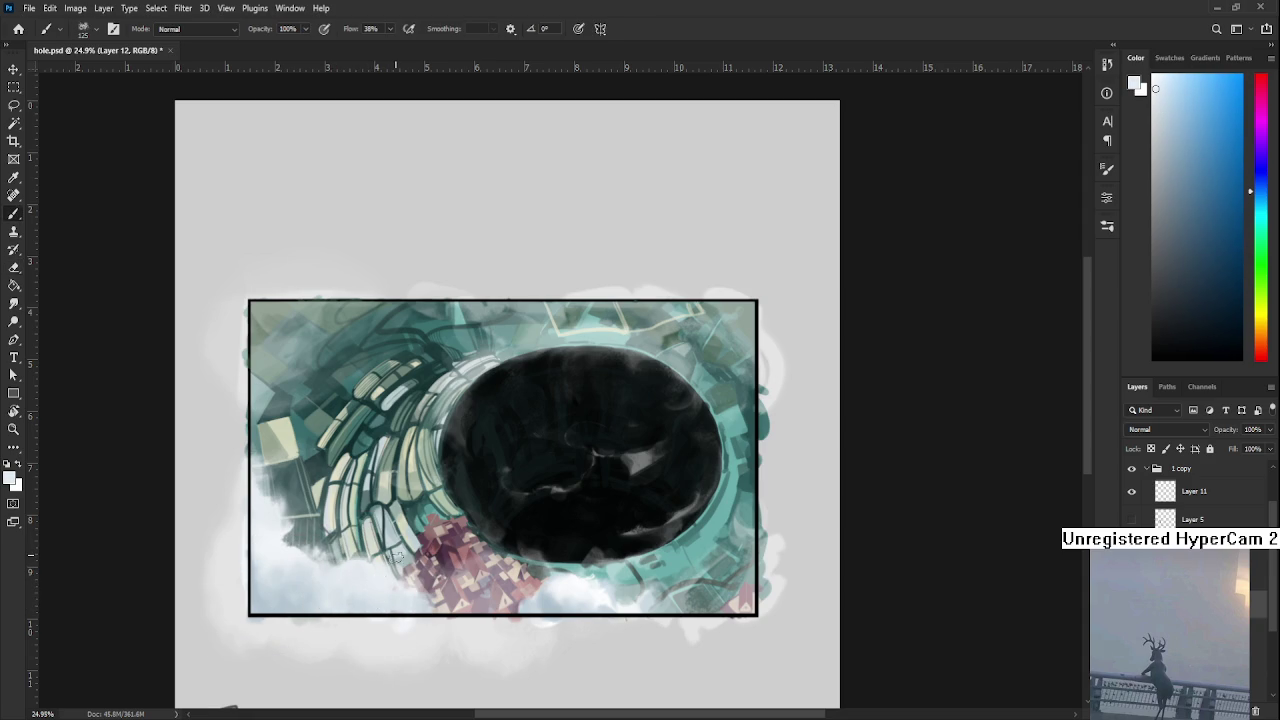
key(e)
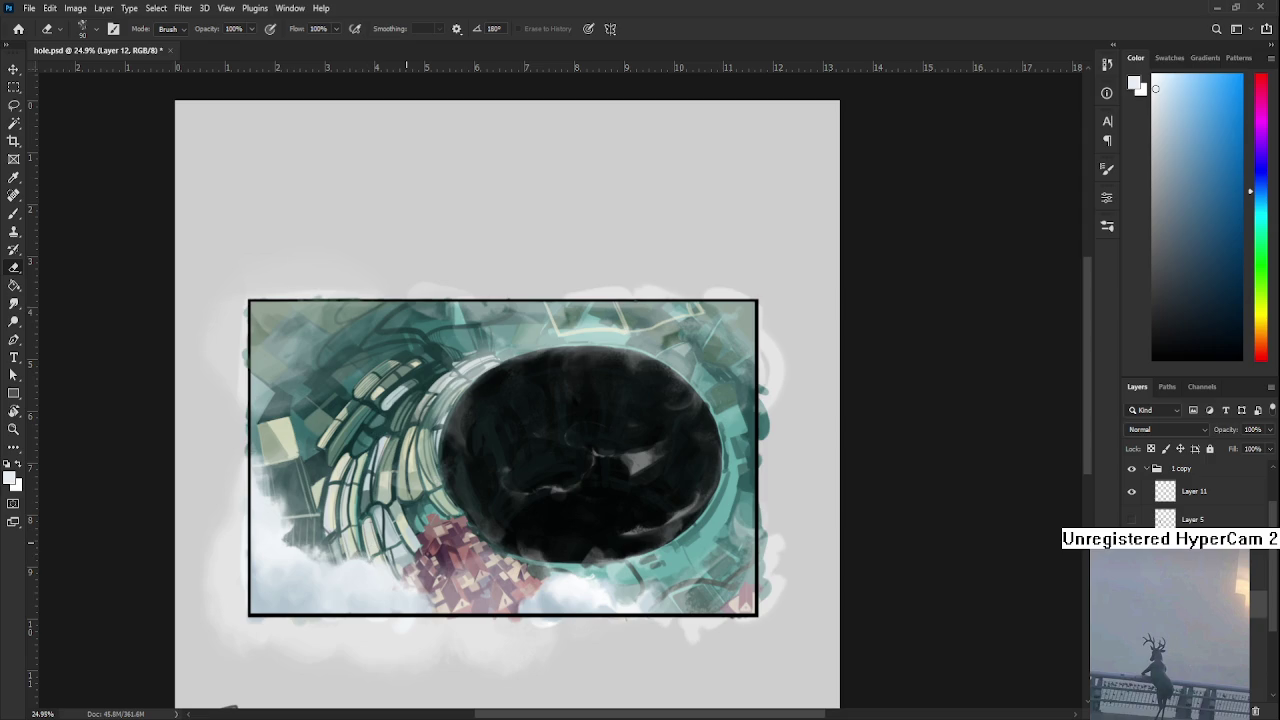
- Paint a soft white cloud patch over the frame's upper-right edge and erase part of it
scroll(406, 538, down, 3)
scroll(410, 500, down, 3)
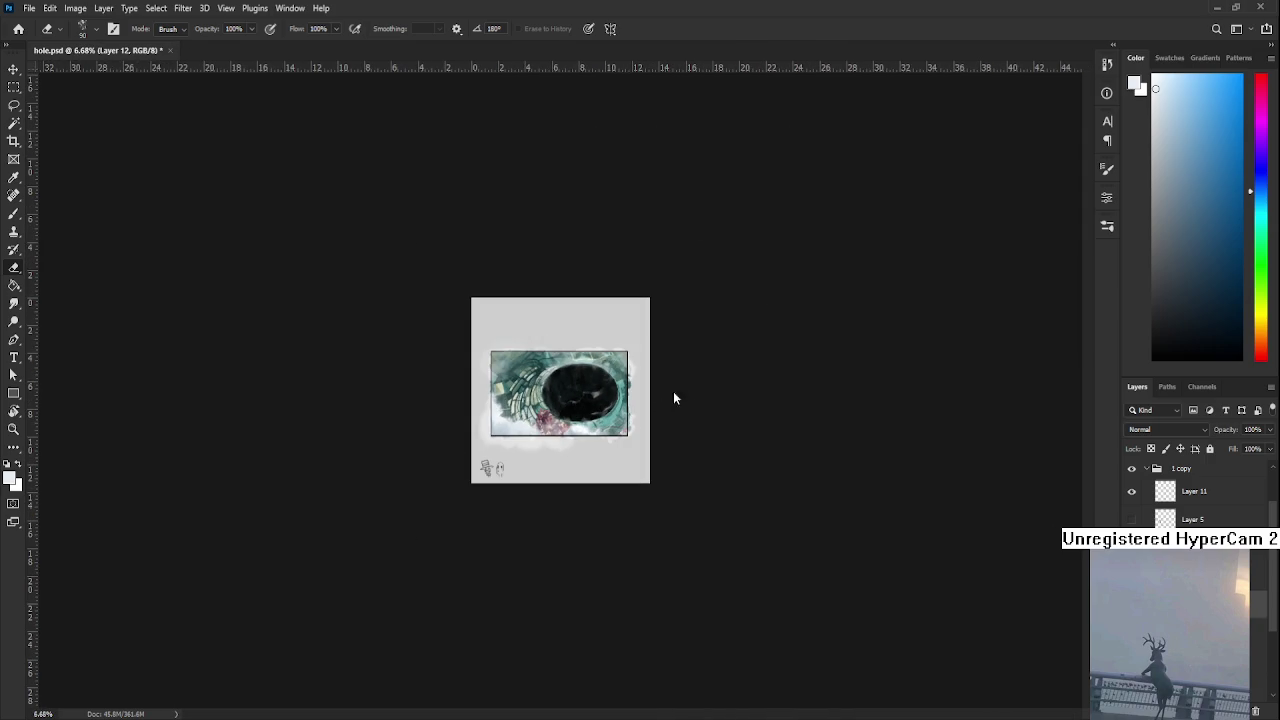
key(ctrl+0)
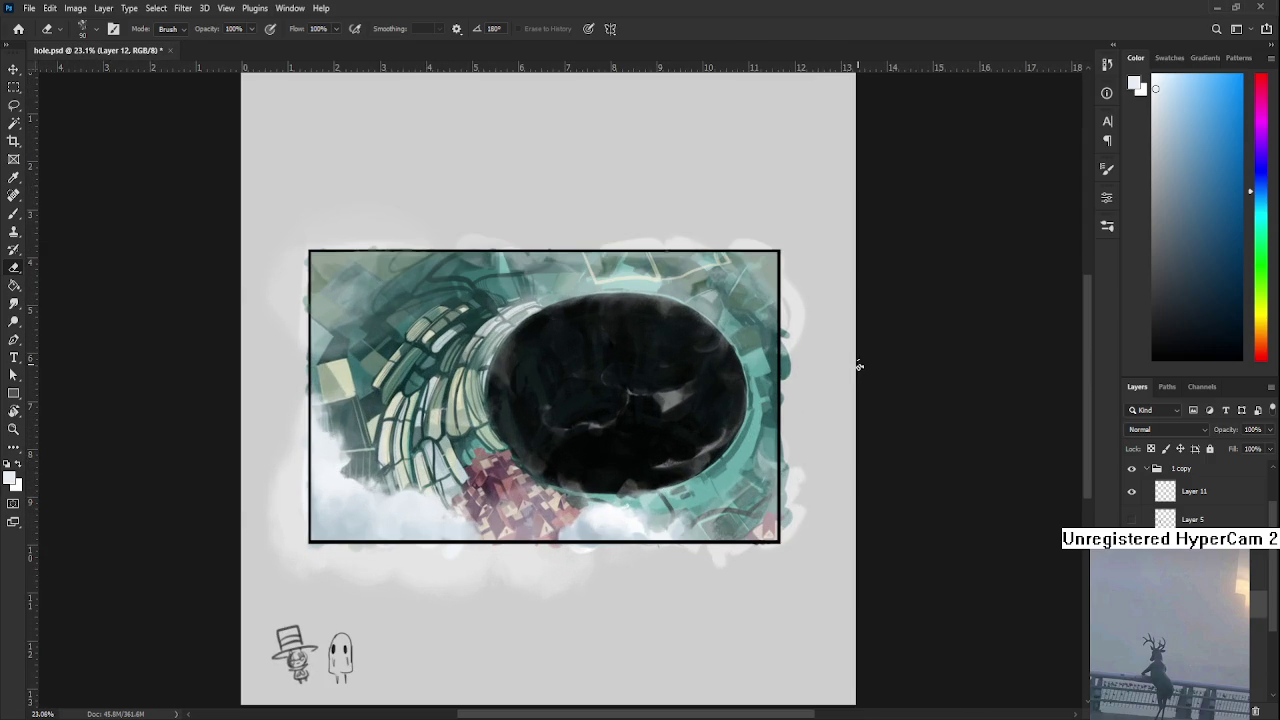
scroll(866, 360, up, 1)
drag(733, 434, 597, 555)
key(b)
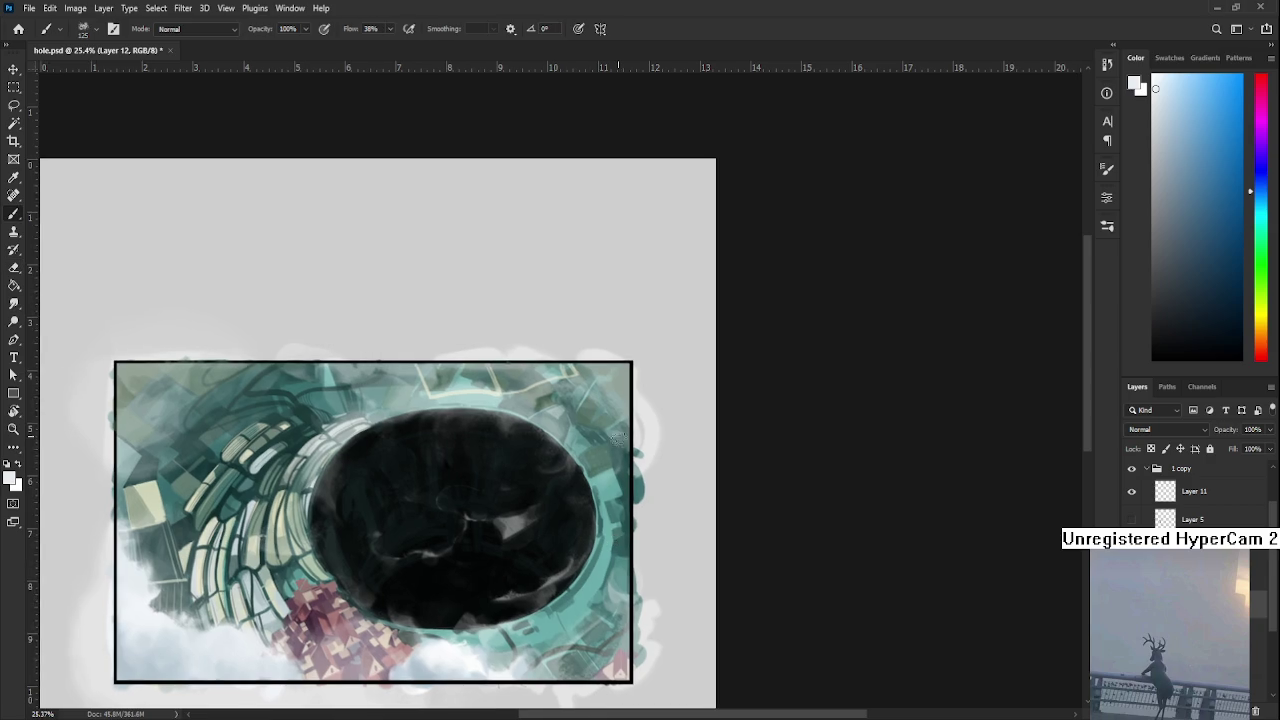
drag(621, 423, 608, 455)
key(e)
key(b)
key(e)
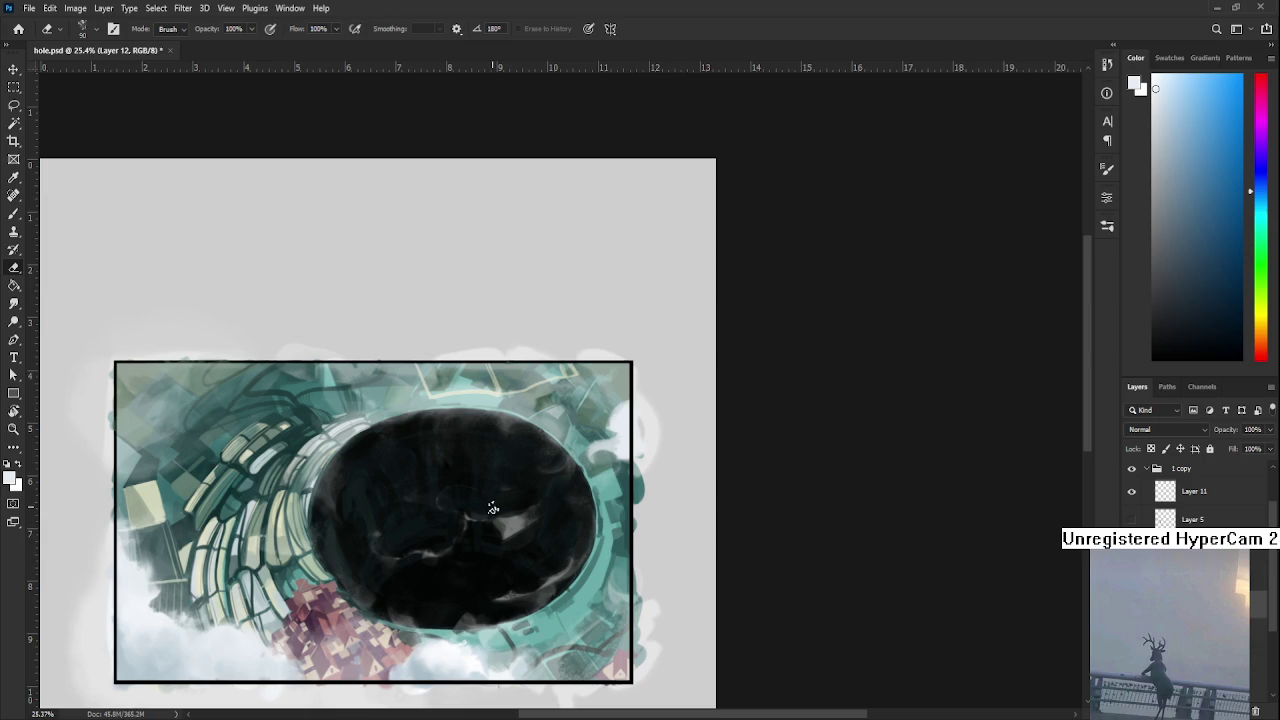
scroll(493, 497, up, 1)
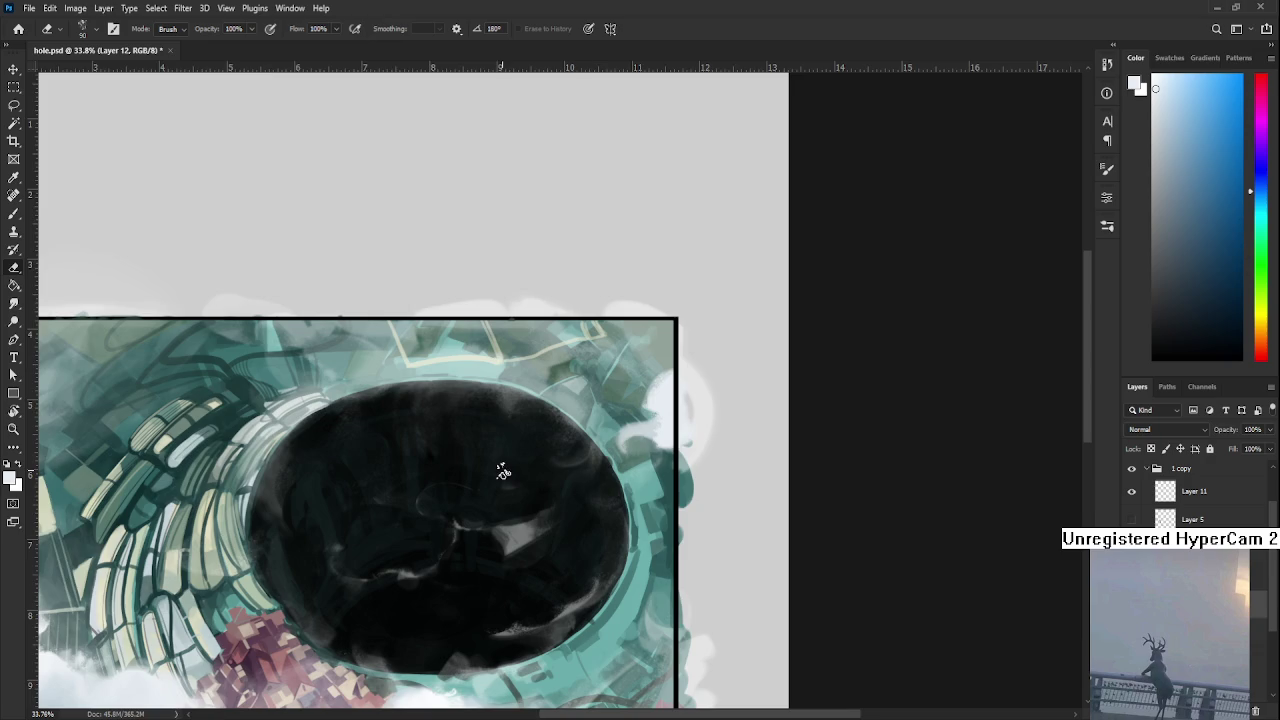
scroll(607, 478, right, 2)
scroll(607, 478, up, 1)
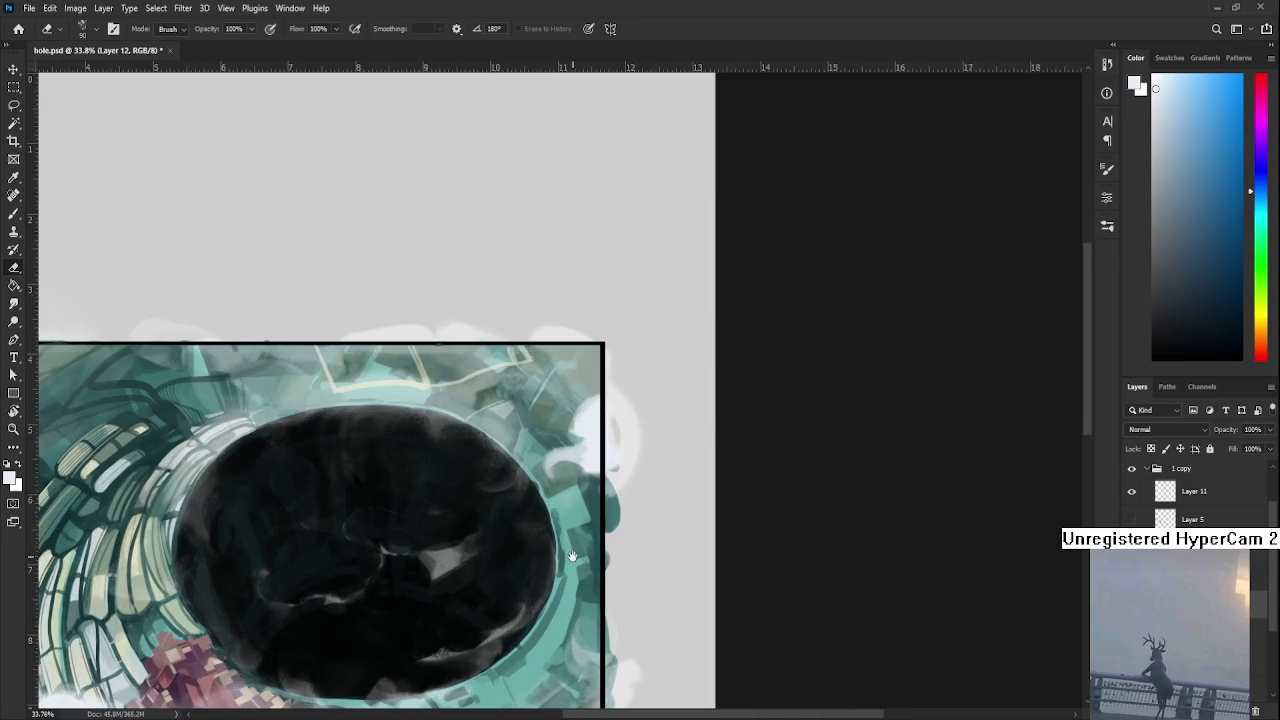
drag(572, 556, 508, 588)
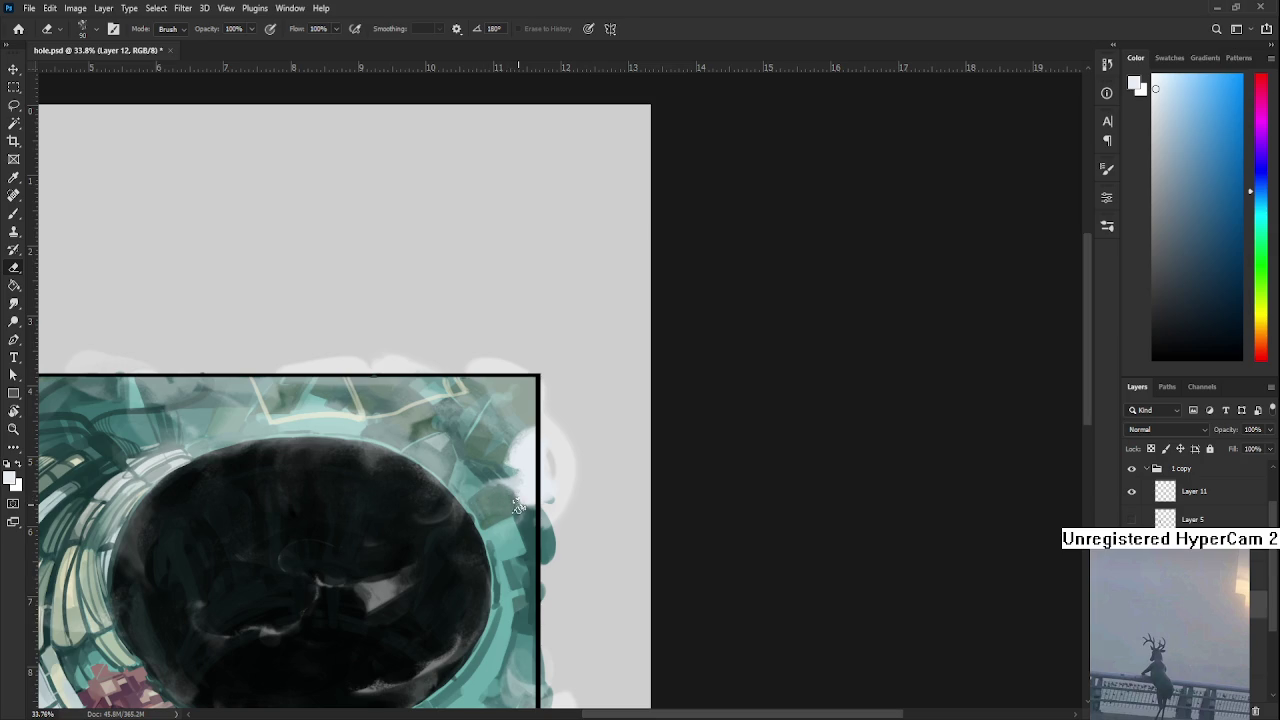
- Paint a white cloud stroke onto the teal rim near the right frame edge and trim it
key(b)
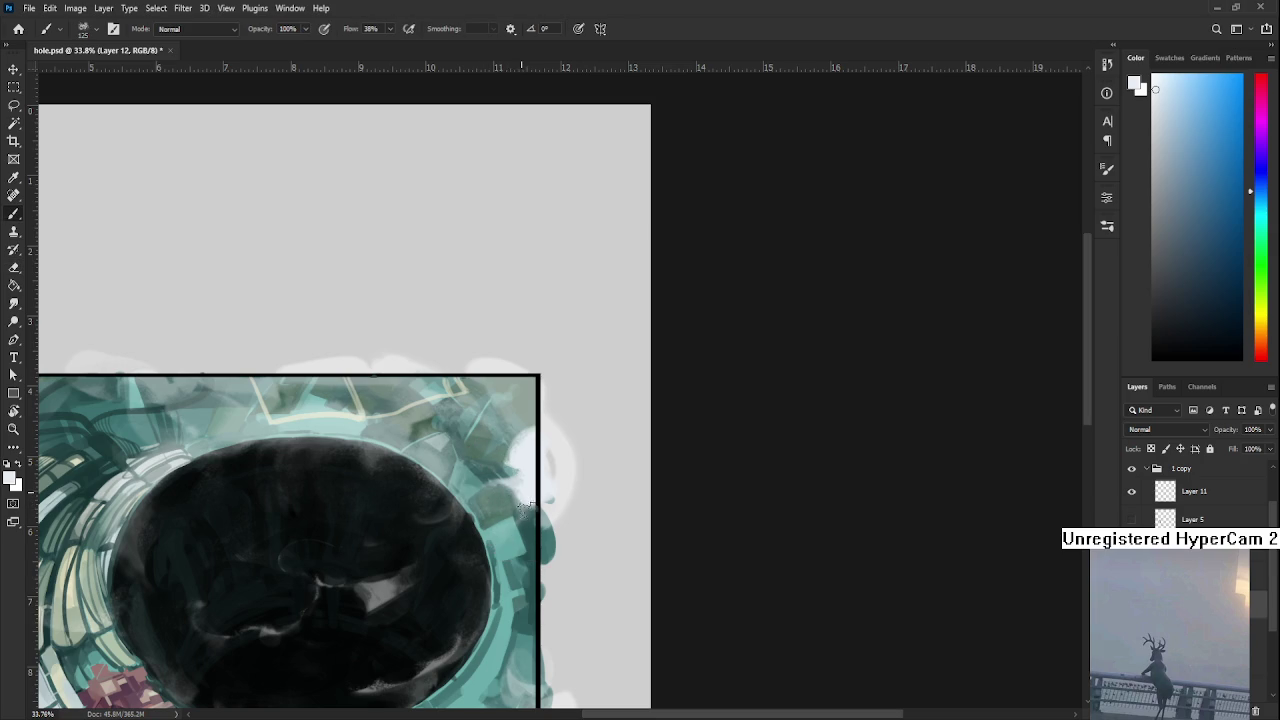
key(e)
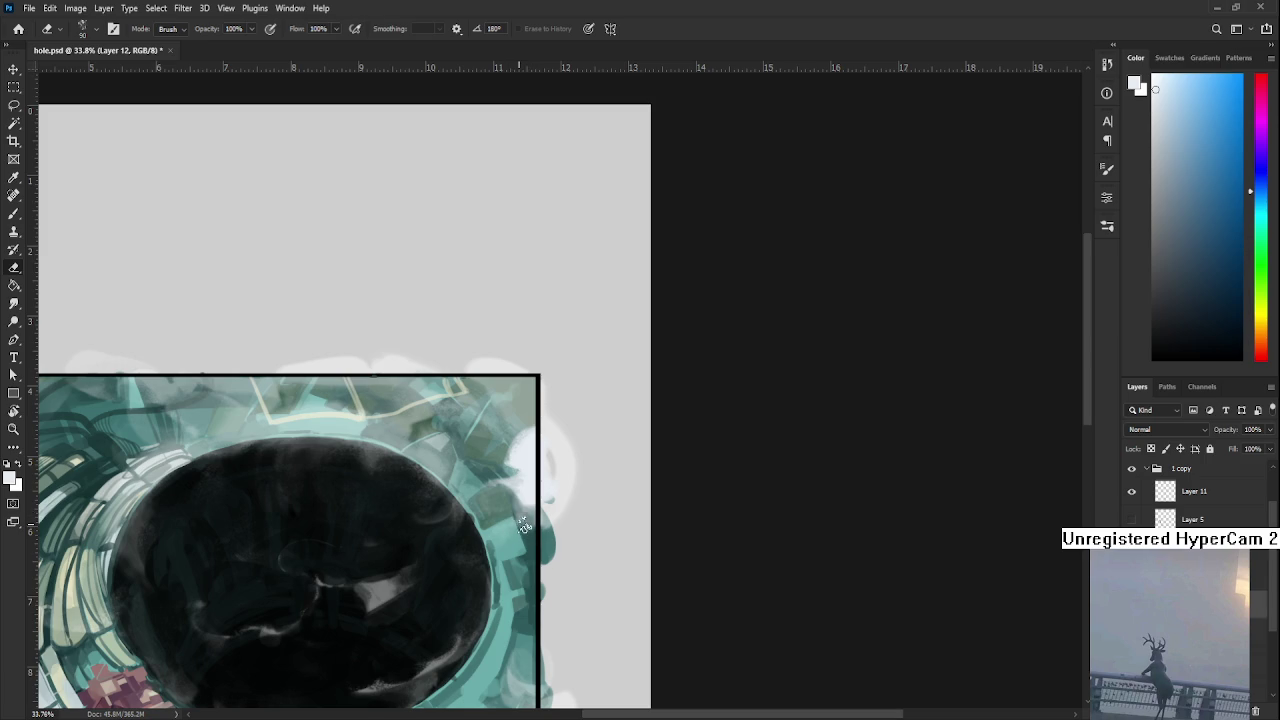
scroll(526, 520, up, 1)
key(b)
key(e)
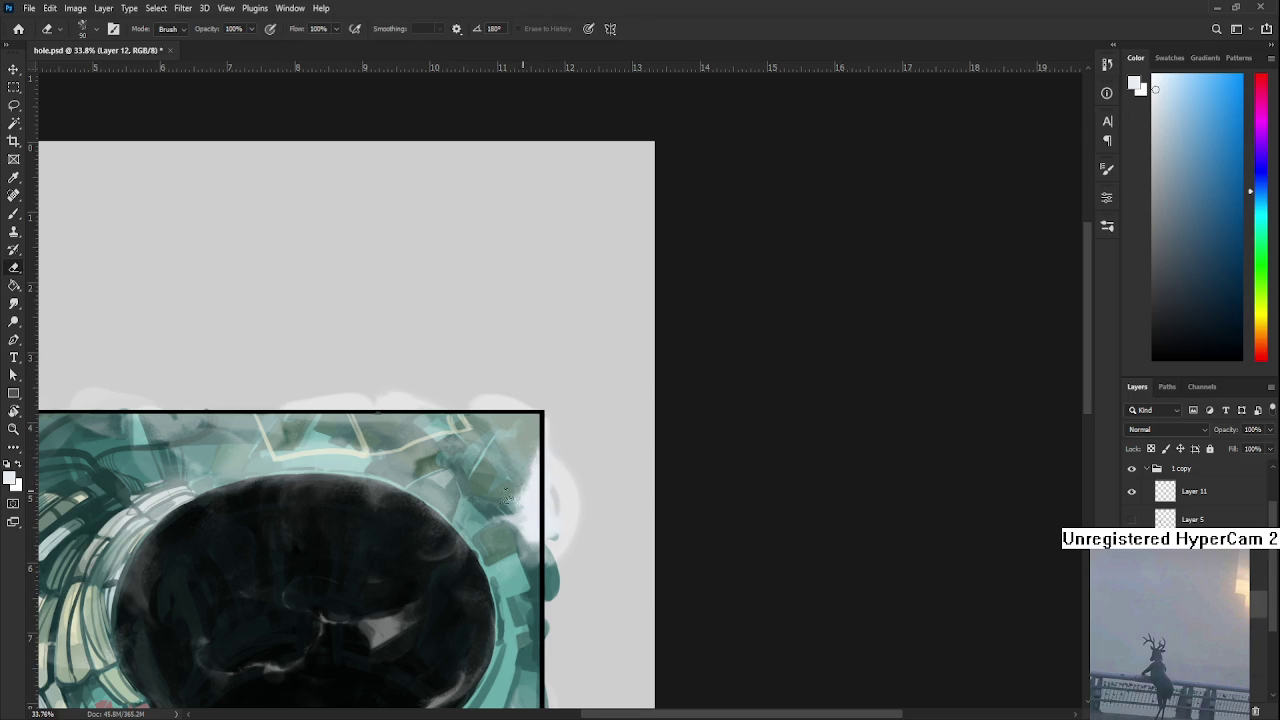
key(b)
mouse_move(497, 527)
mouse_down()
mouse_move(490, 515)
mouse_move(508, 503)
mouse_move(484, 532)
mouse_move(518, 520)
mouse_move(497, 539)
mouse_move(495, 508)
mouse_move(508, 543)
mouse_up()
key(e)
- Add whiter patches and spread soft cloud across the rim's edge, erasing parts back
key(b)
key(e)
key(b)
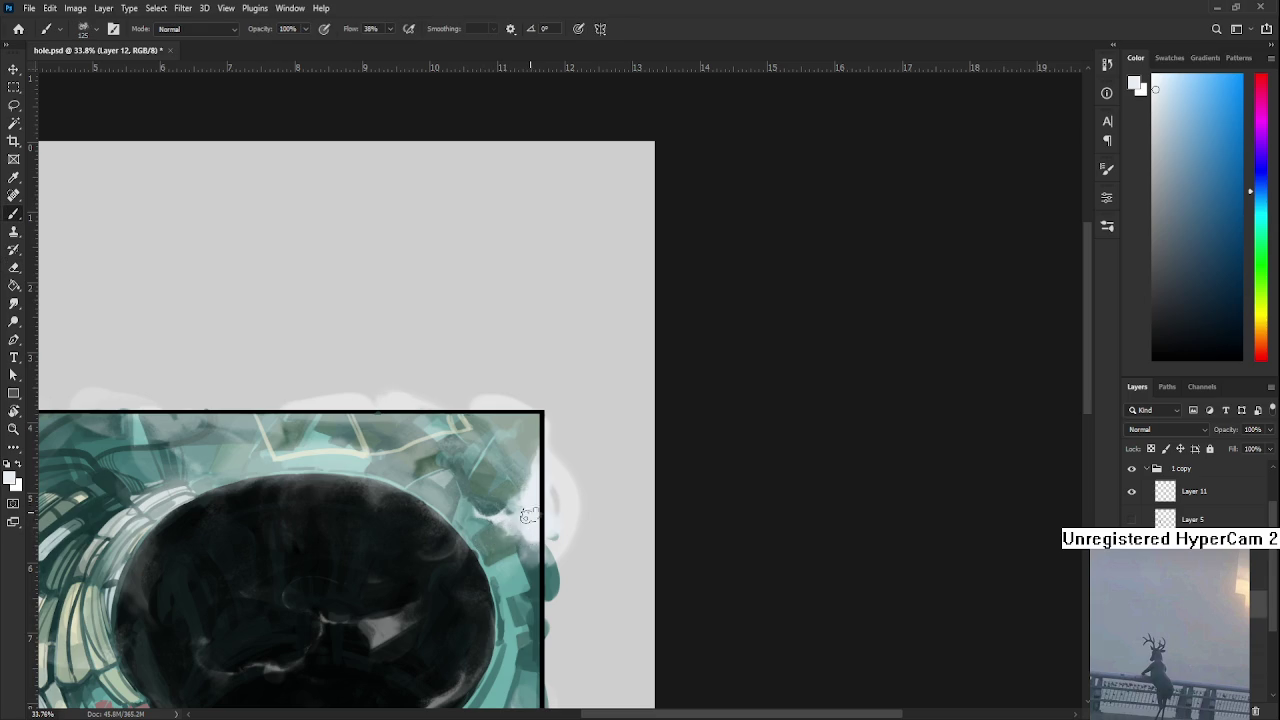
drag(522, 521, 515, 505)
key(e)
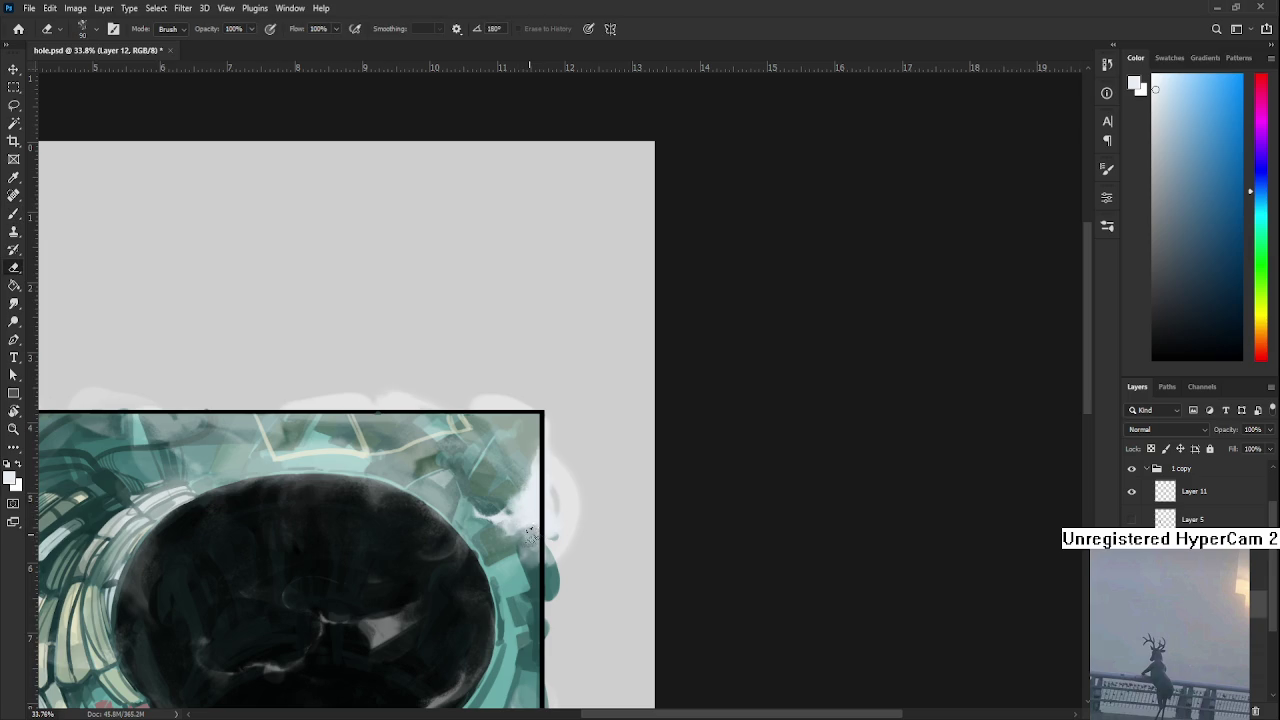
key(b)
drag(524, 517, 517, 480)
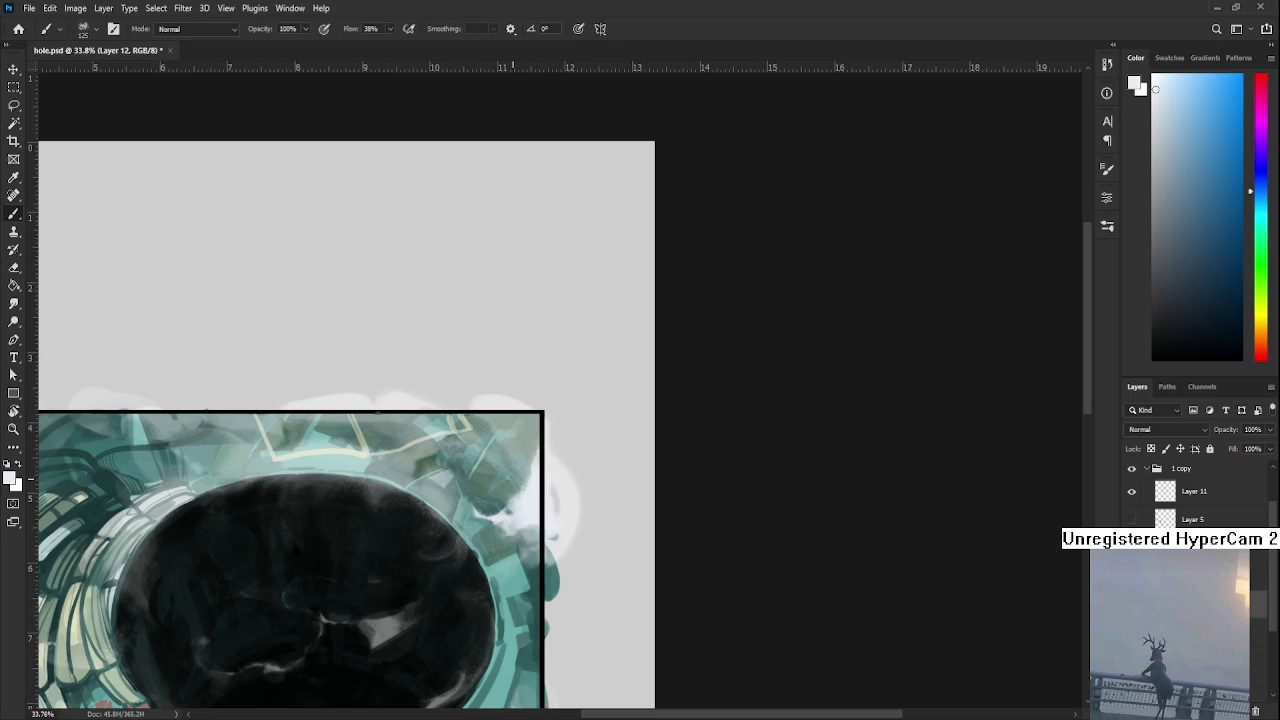
key(e)
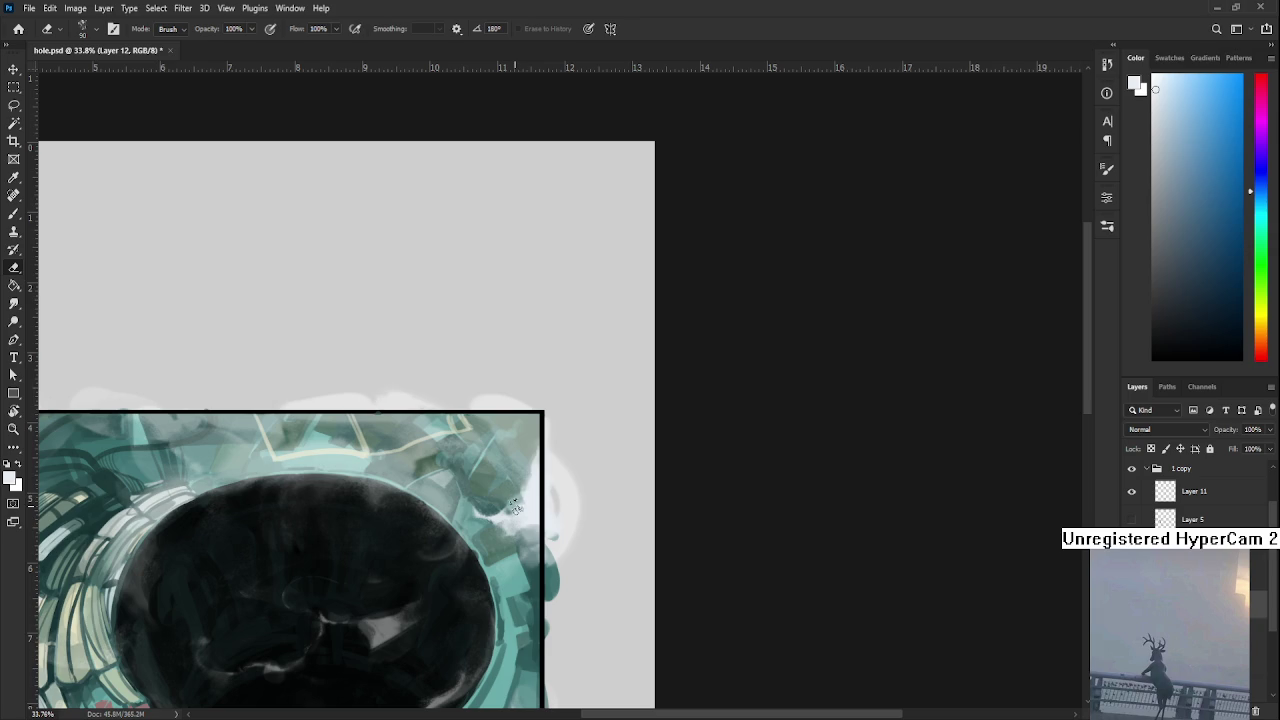
key(b)
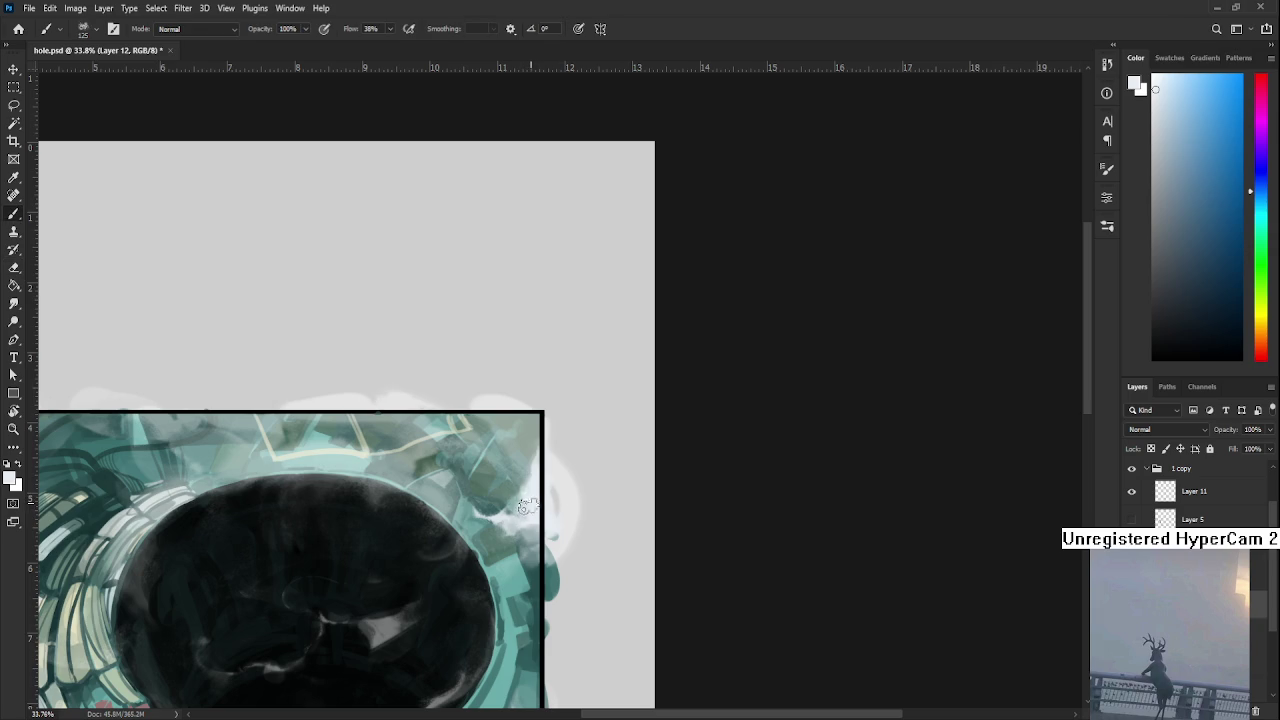
key(e)
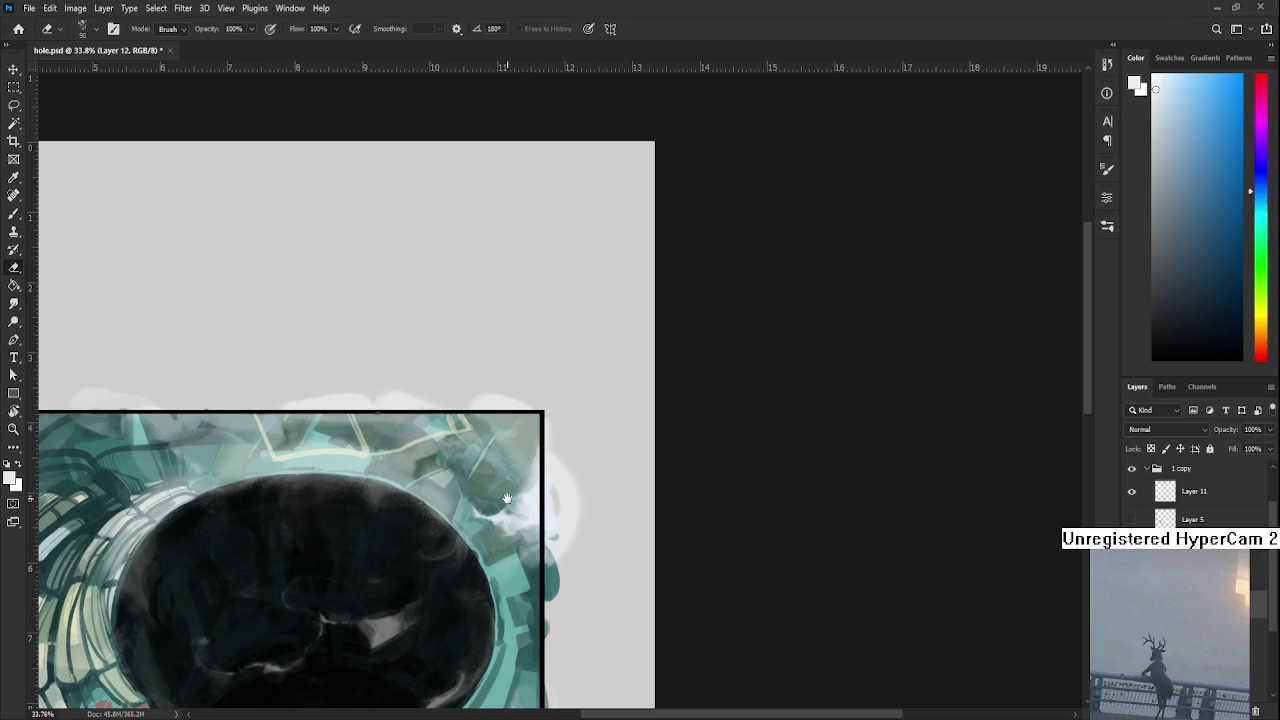
scroll(527, 470, down, 3)
scroll(527, 470, left, 2)
scroll(560, 430, down, 2)
- Sample light cloud colours and paint a pale stroke over the right frame edge
key(b)
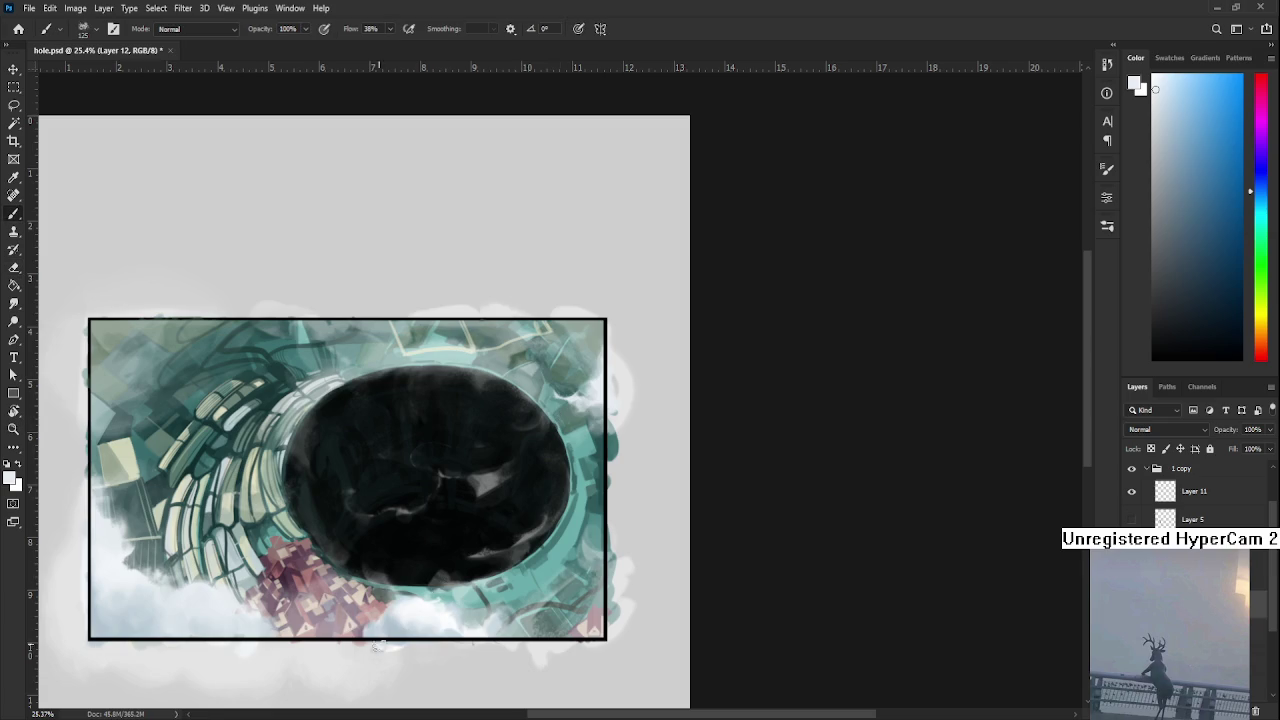
alt+click(404, 622)
scroll(404, 622, up, 3)
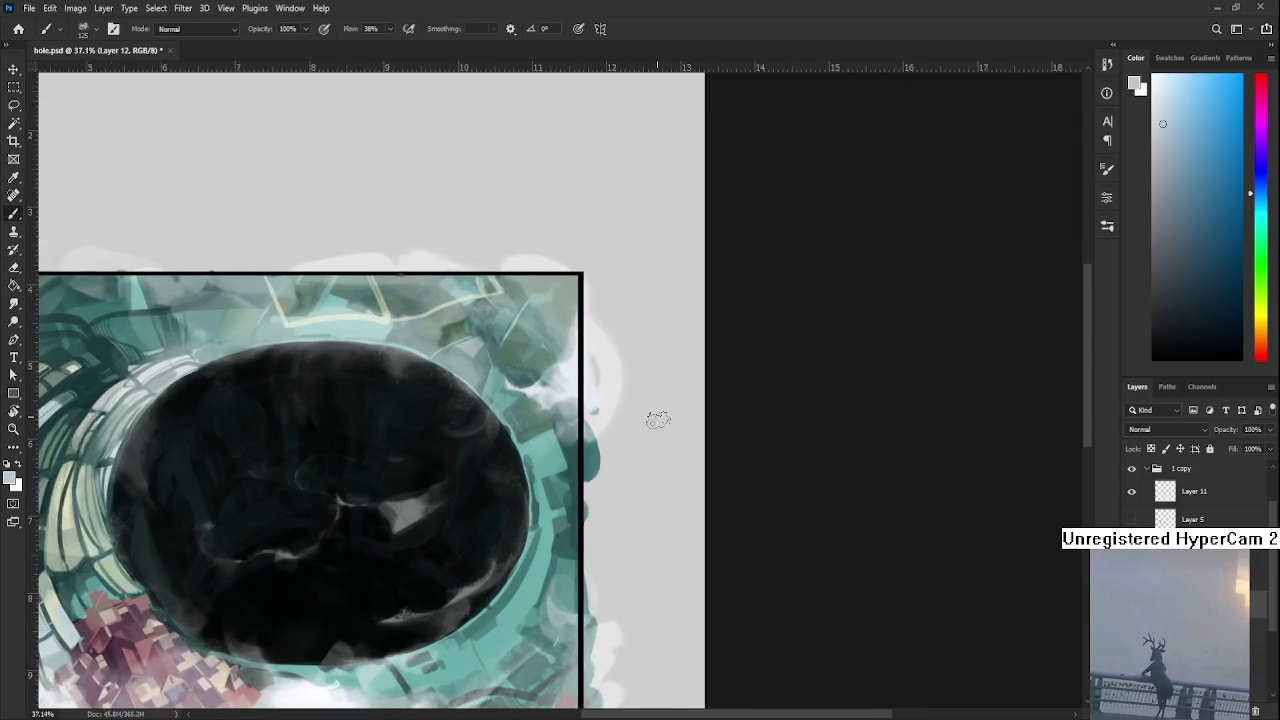
drag(654, 414, 537, 517)
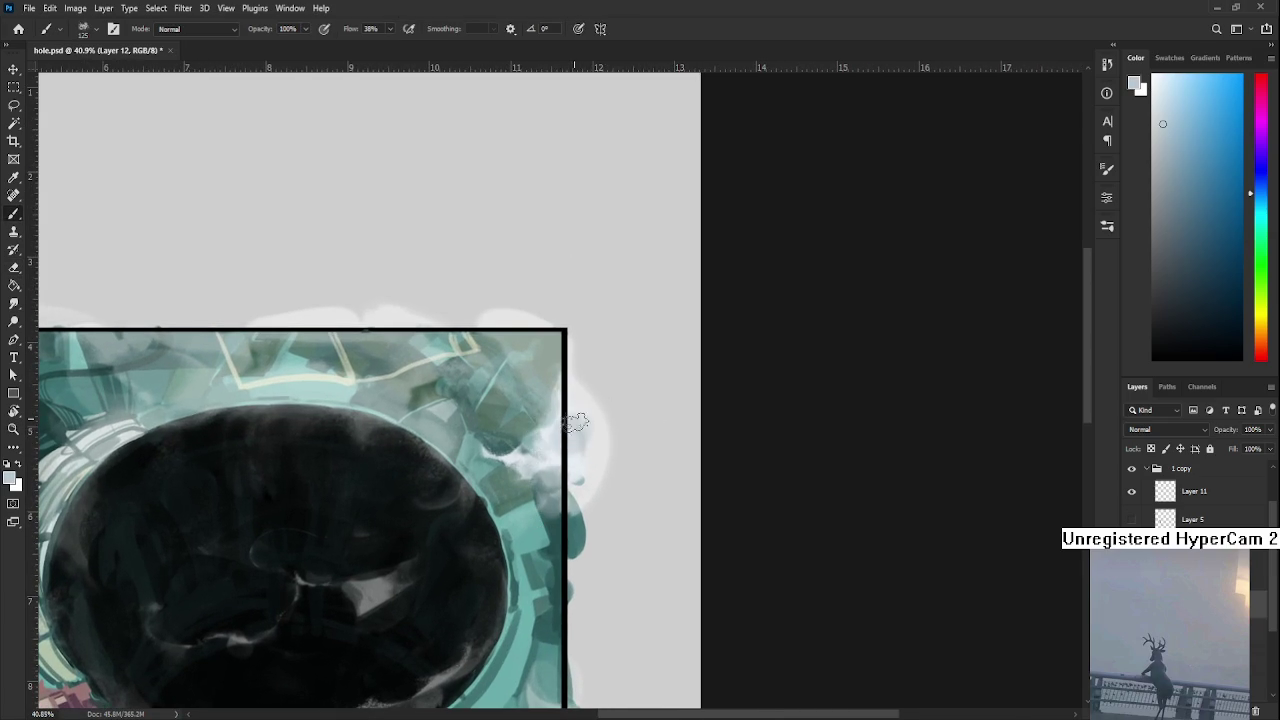
alt+click(573, 425)
alt+click(573, 425)
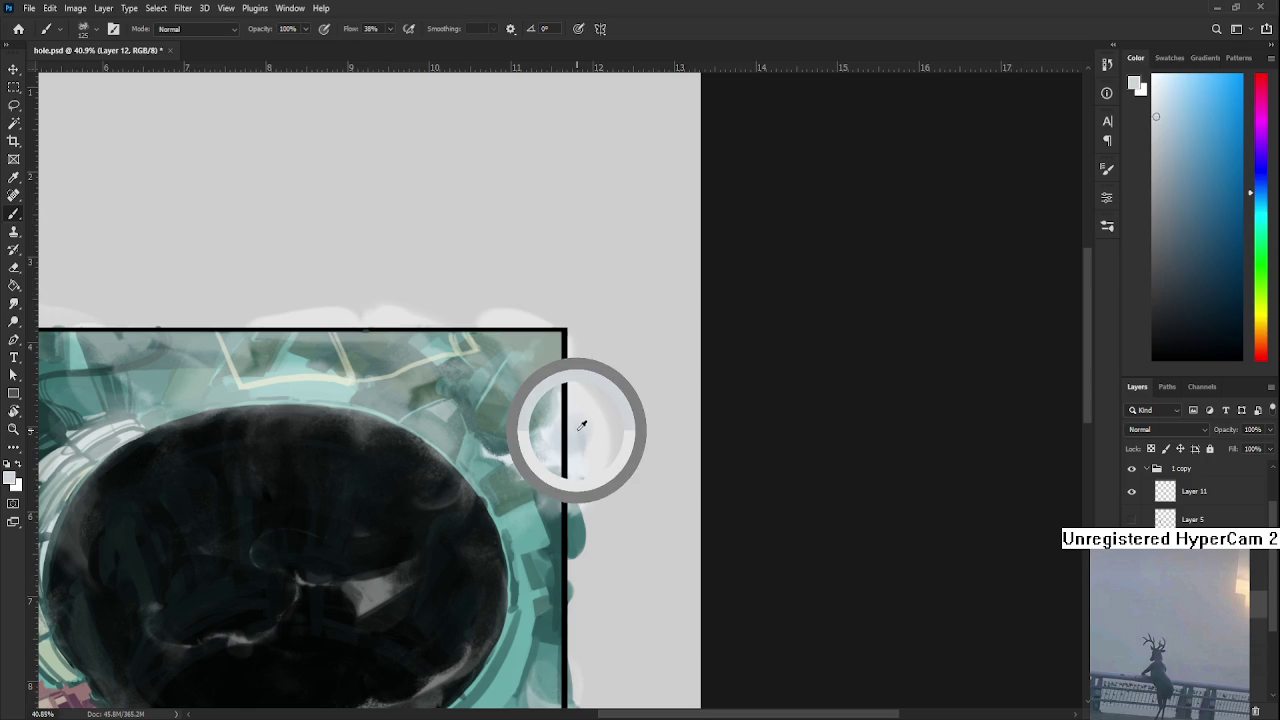
drag(566, 432, 562, 458)
- Resample the light cloud colour, then set the foreground colour to pure white
alt+click(587, 452)
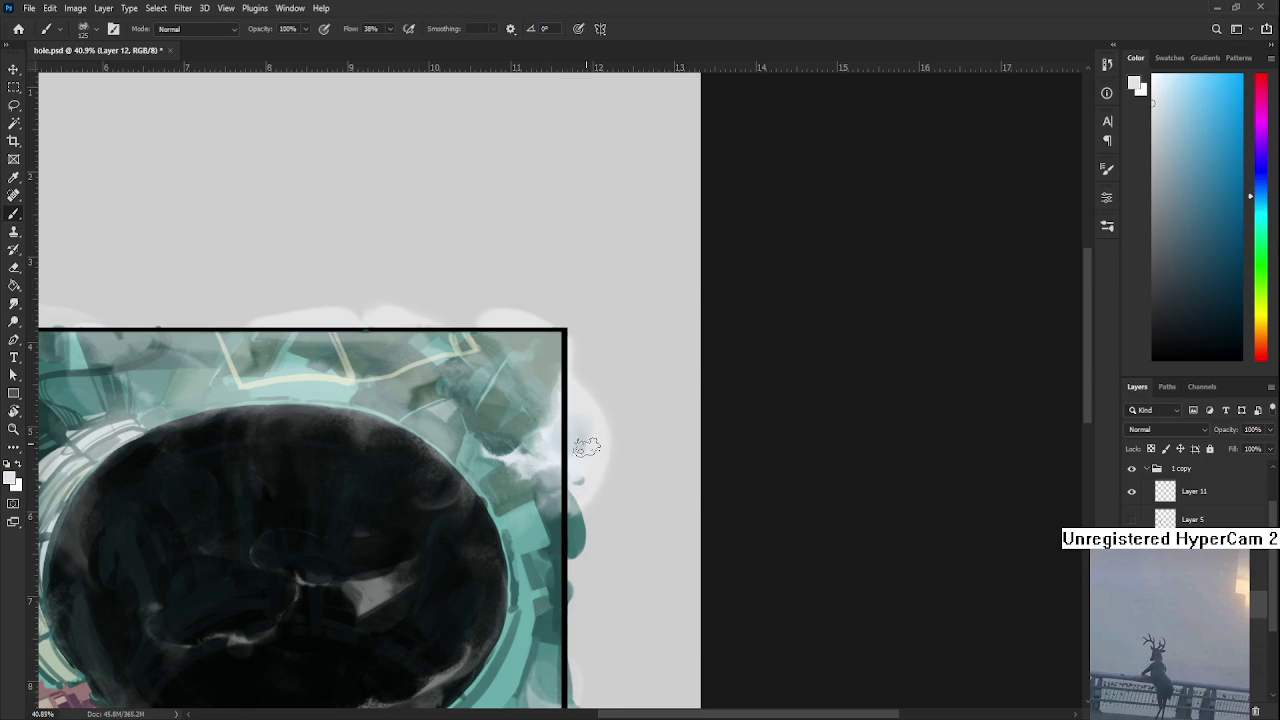
drag(546, 424, 573, 450)
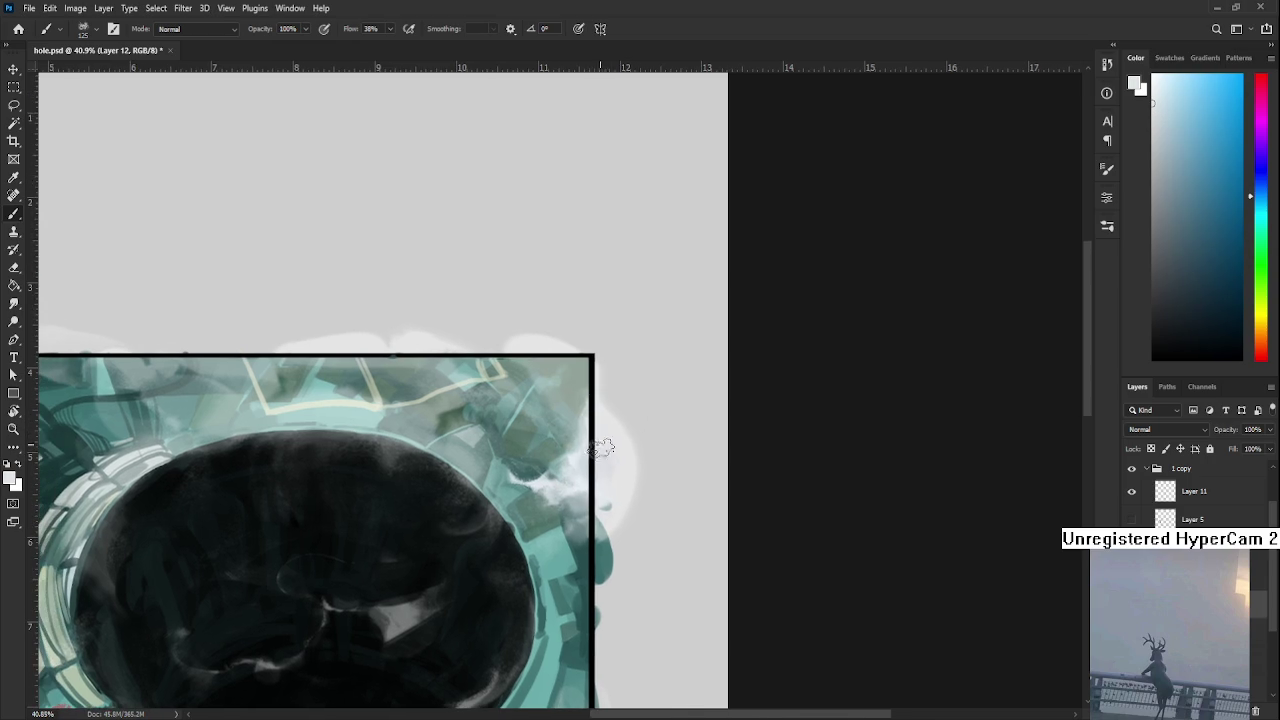
alt+click(585, 482)
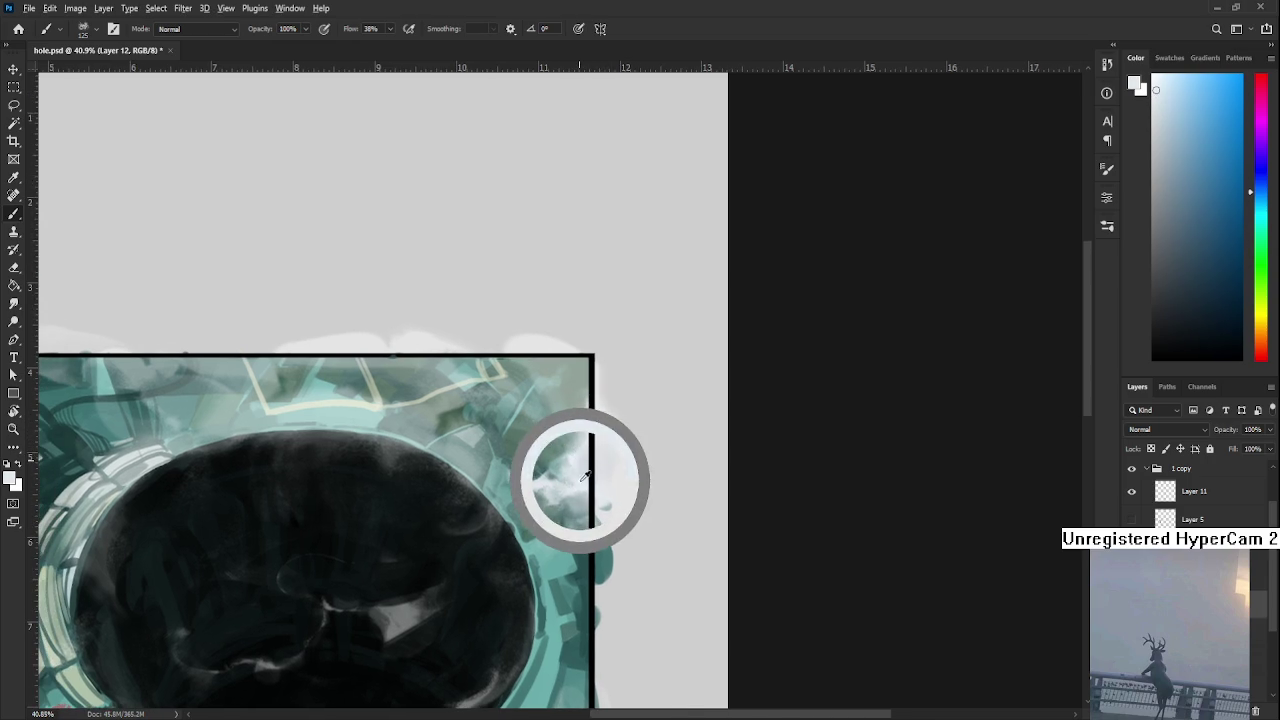
drag(548, 477, 665, 447)
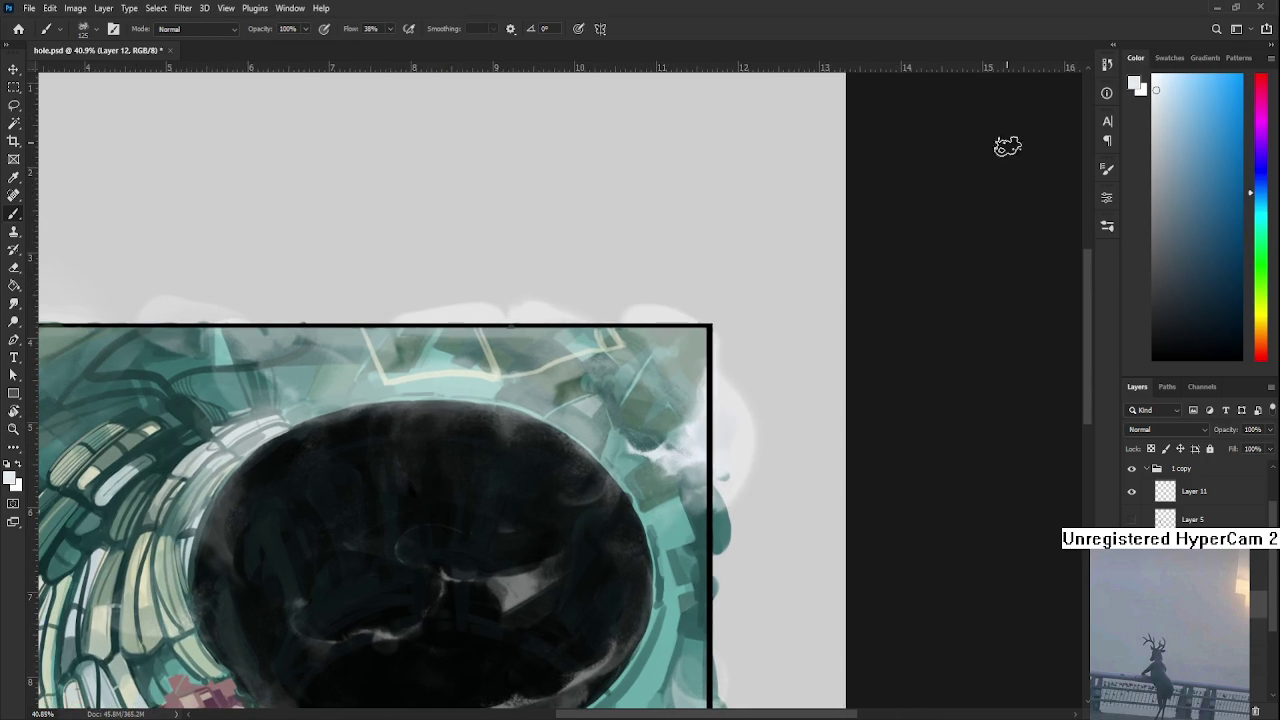
drag(1189, 122, 1060, 84)
scroll(610, 512, down, 2)
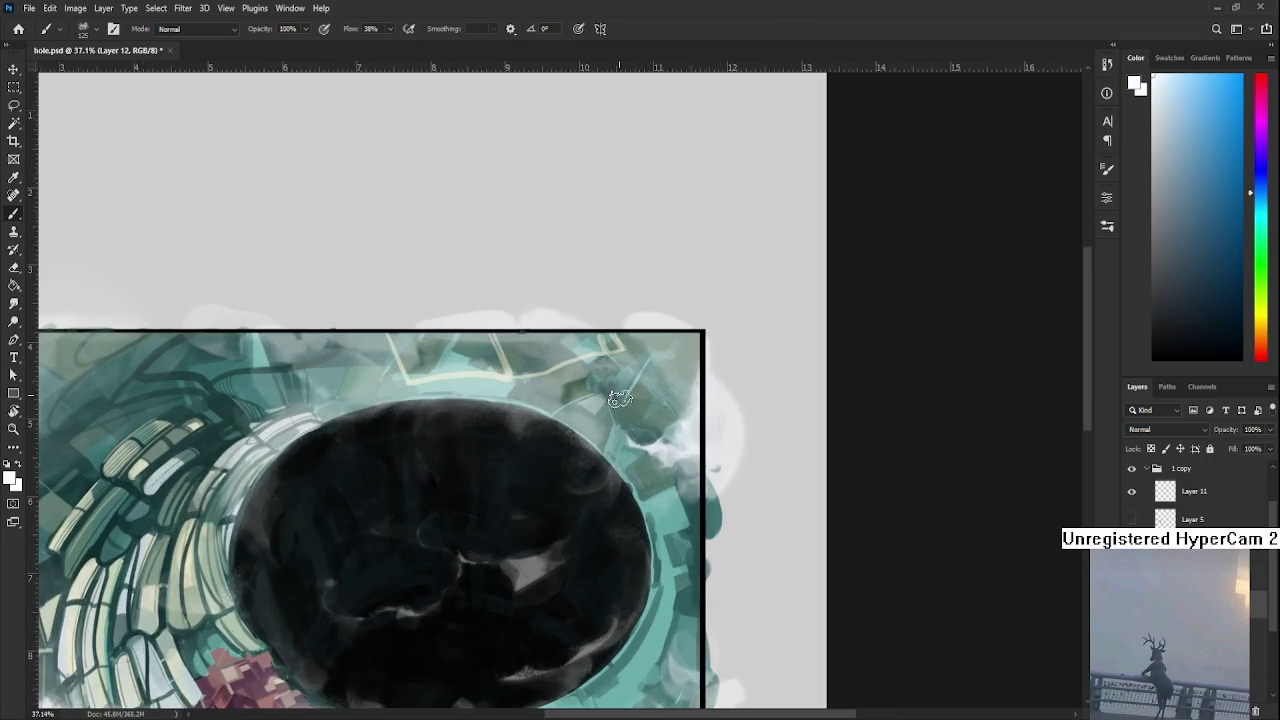
scroll(605, 510, up, 1)
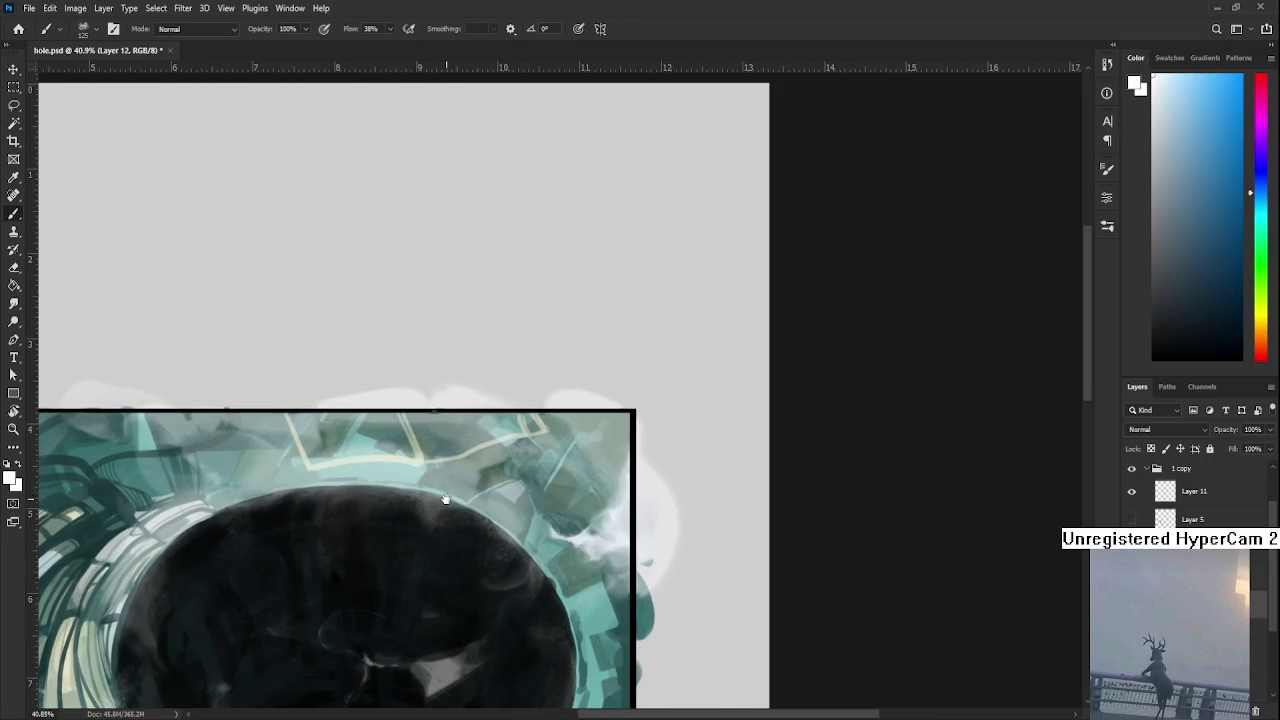
- Settle on the Eraser and zoom out from 40.9% to 25.4% to see the whole framed painting
key(l)
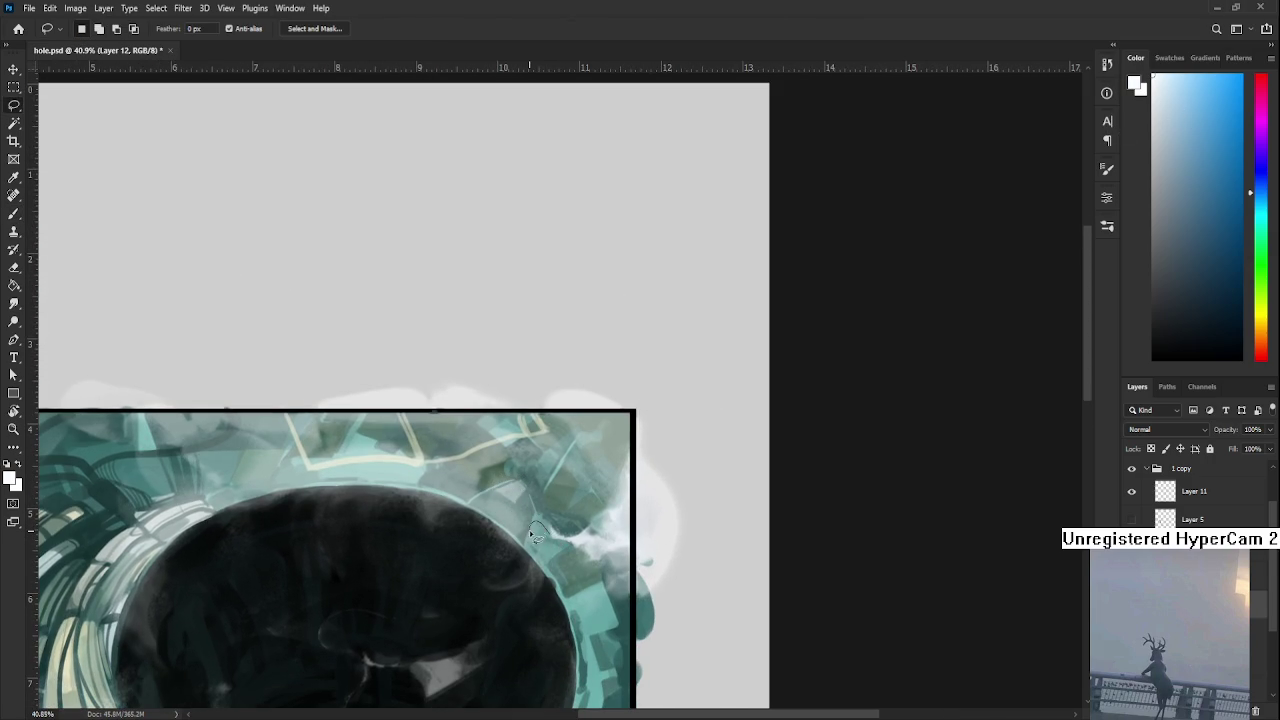
key(b)
key(e)
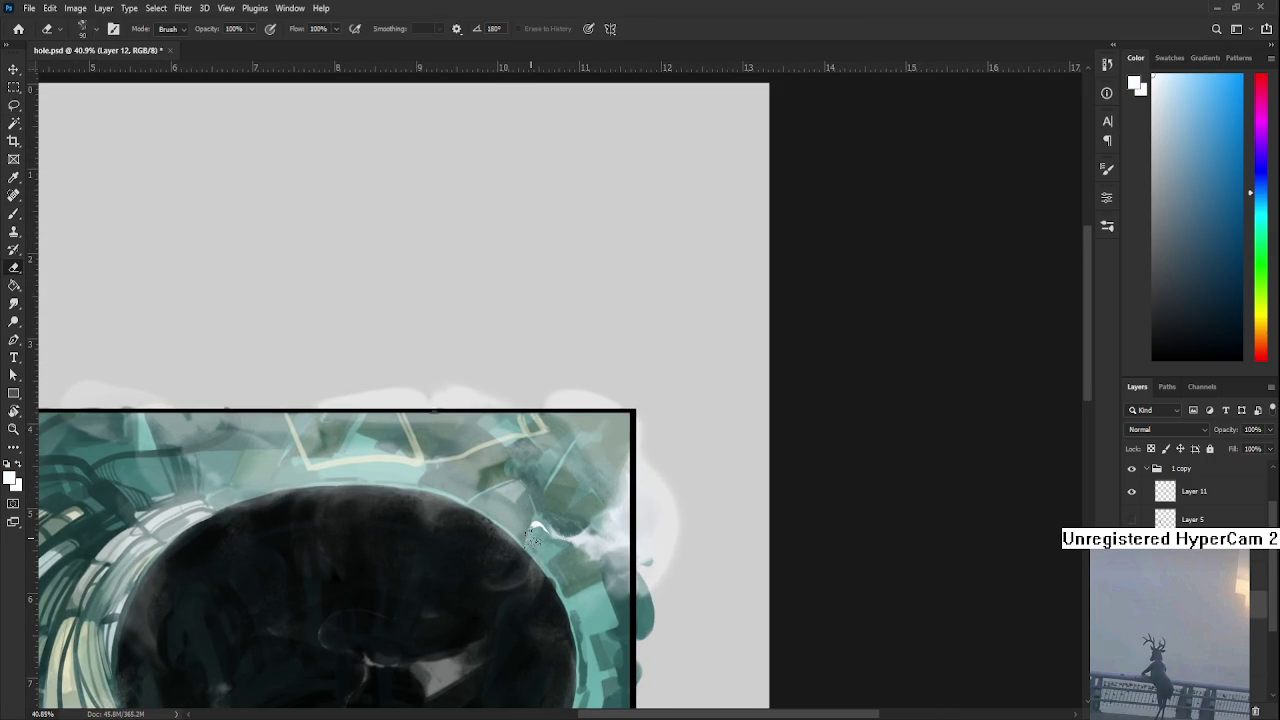
key(l)
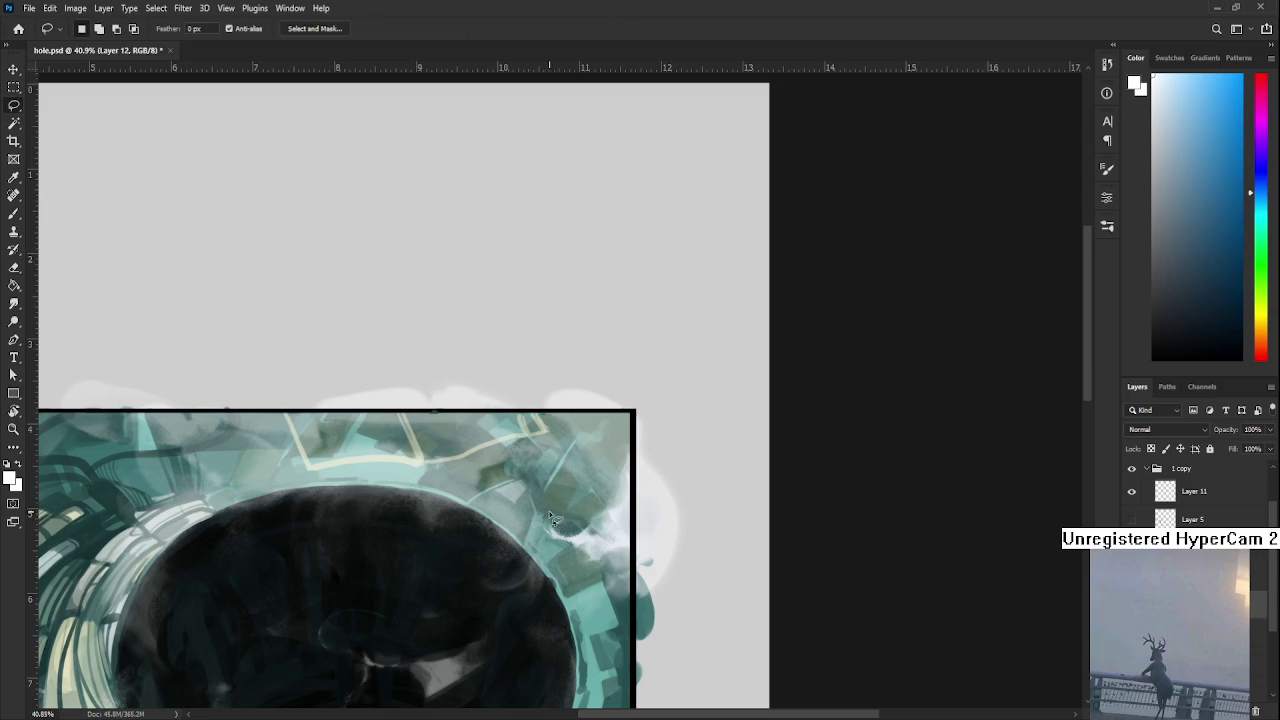
key(e)
key(l)
key(e)
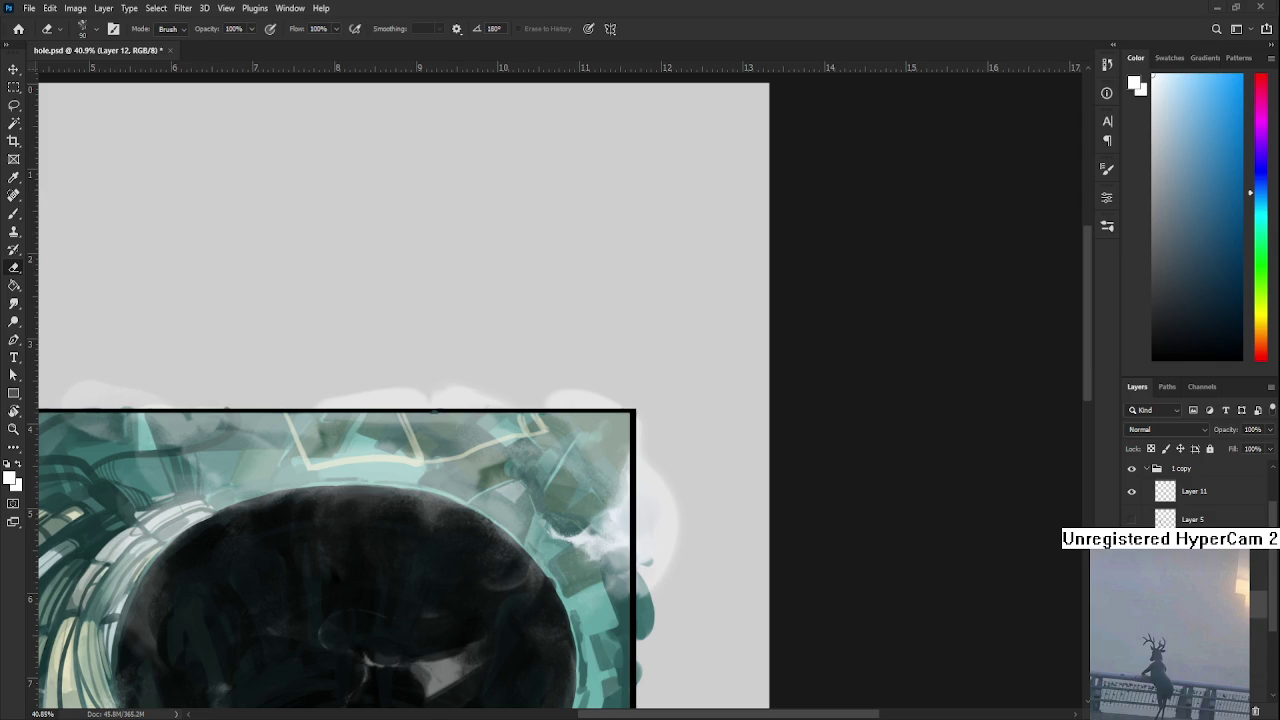
scroll(488, 437, down, 2)
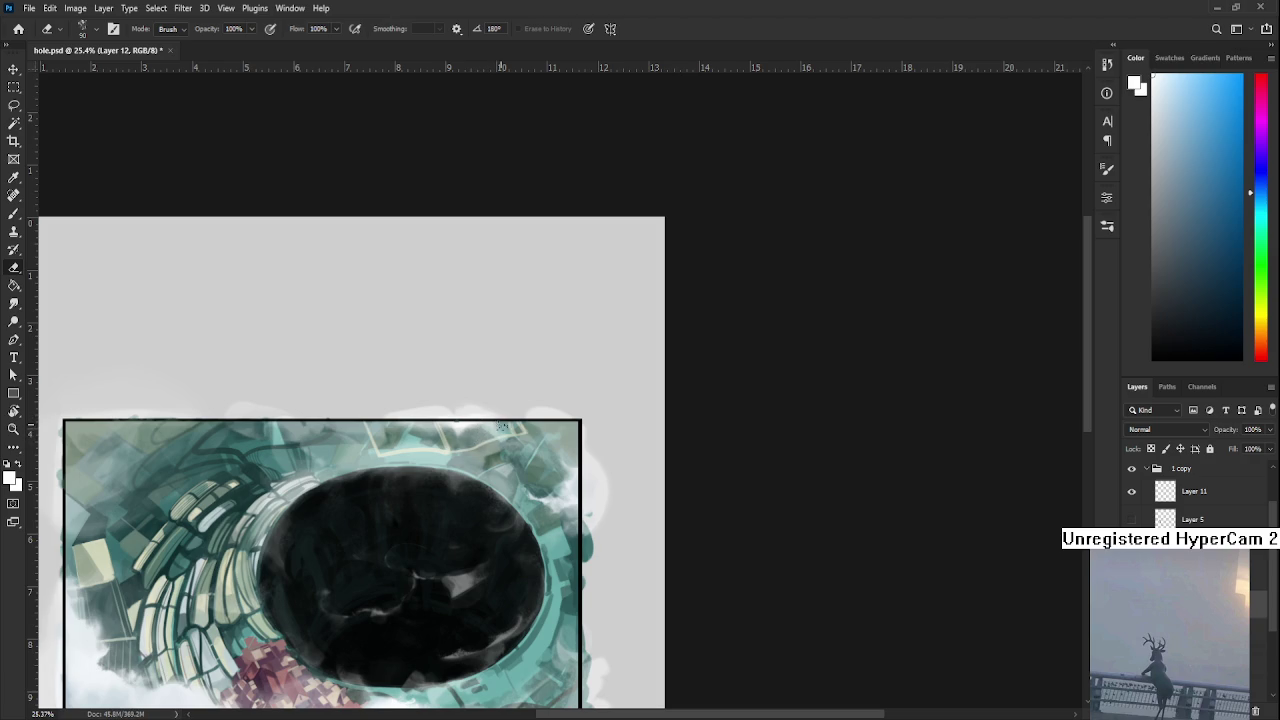
- Erase a small soft stroke to thin the cloud near the rim's top edge
key(b)
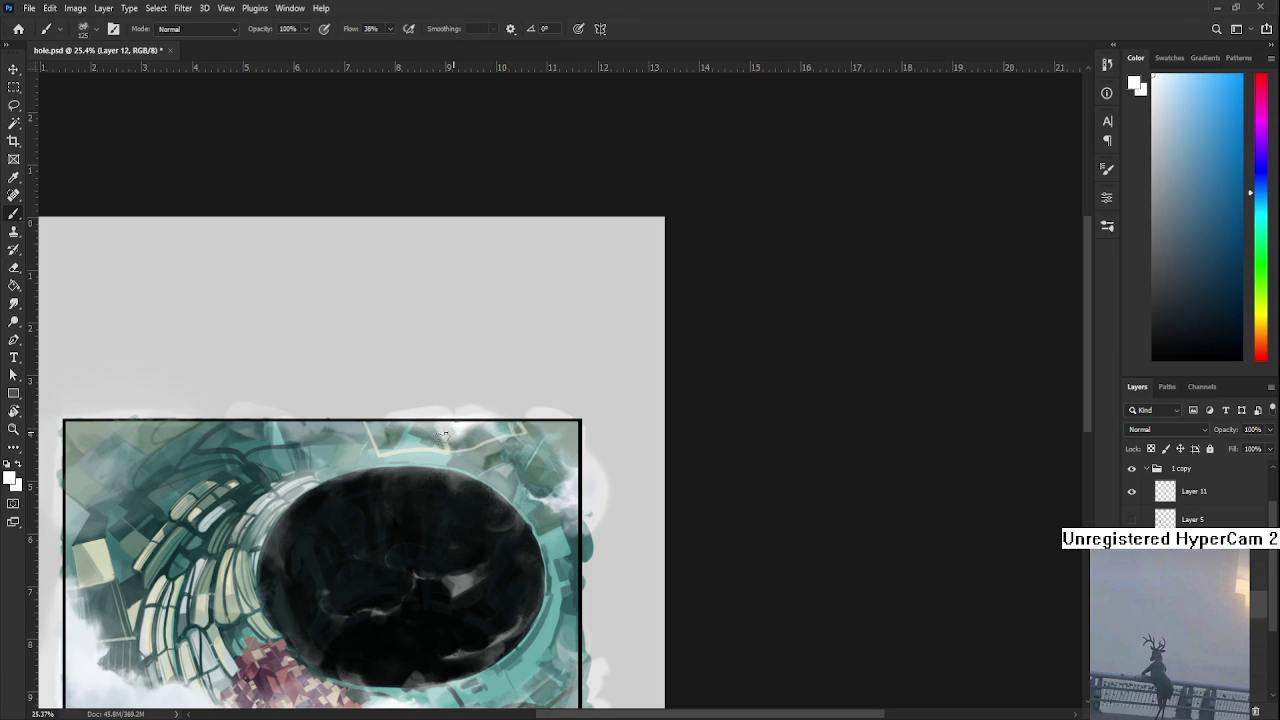
key(e)
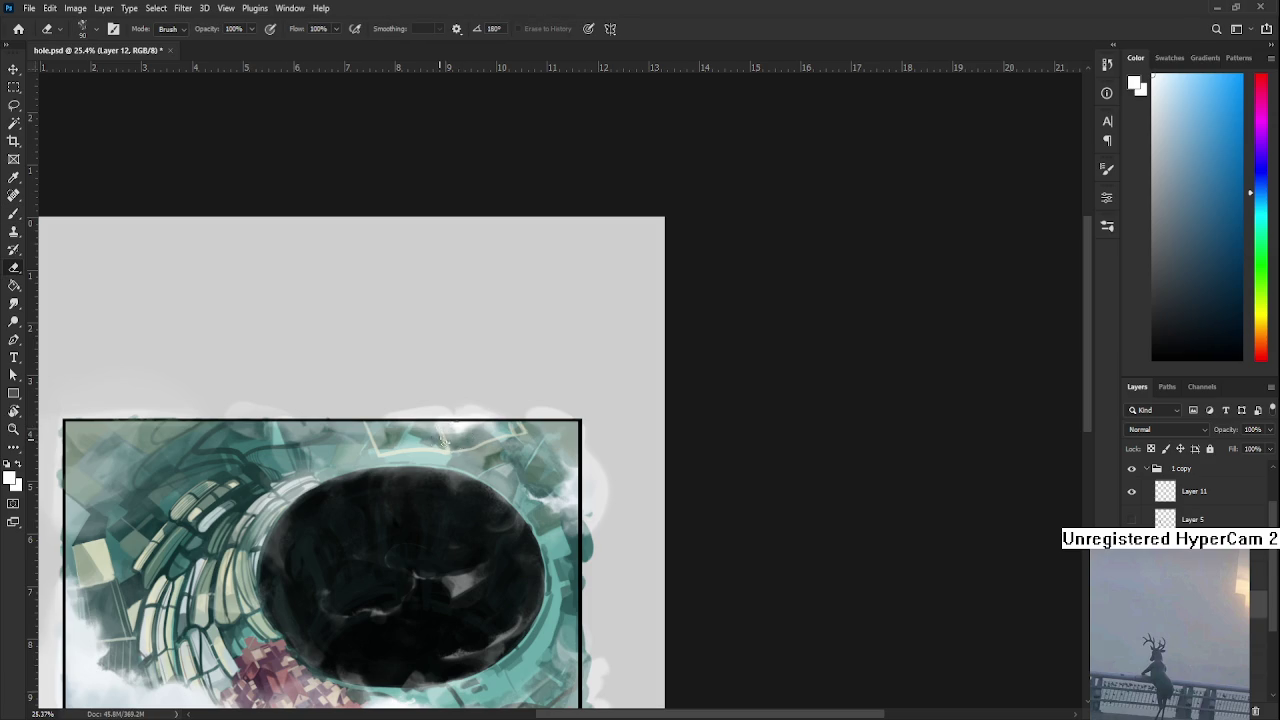
key(b)
key(e)
drag(488, 450, 476, 426)
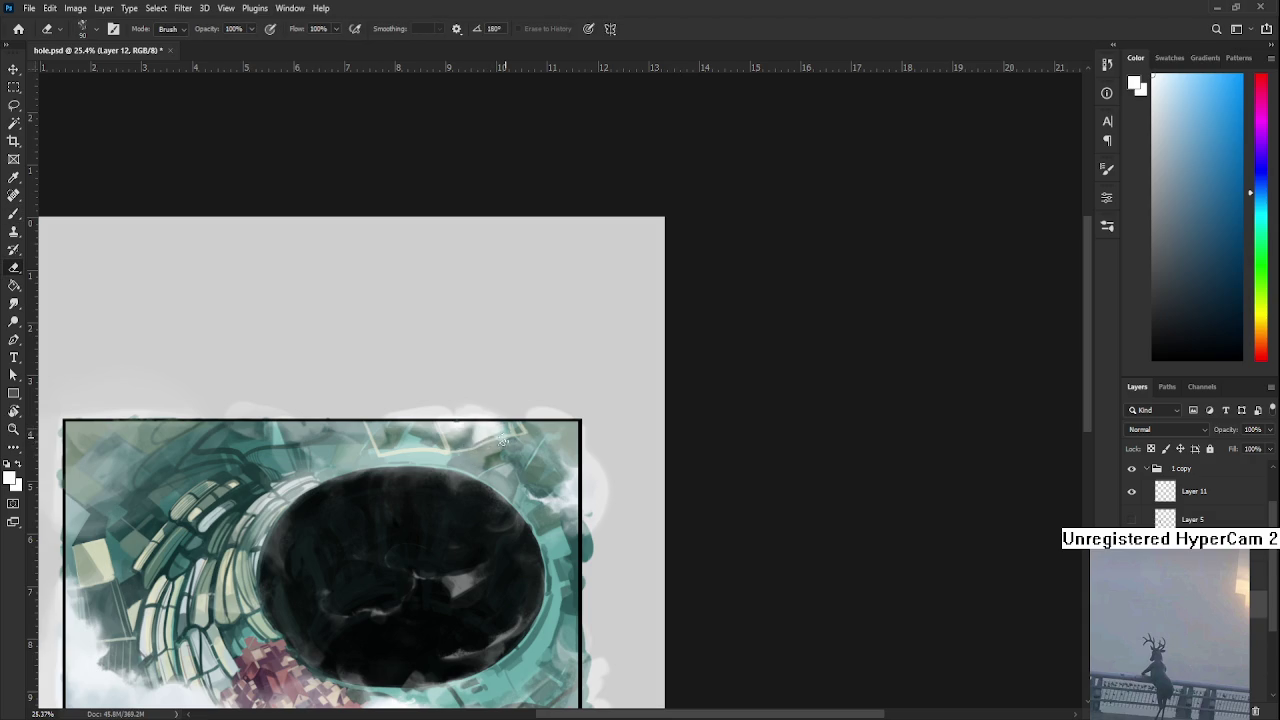
key(b)
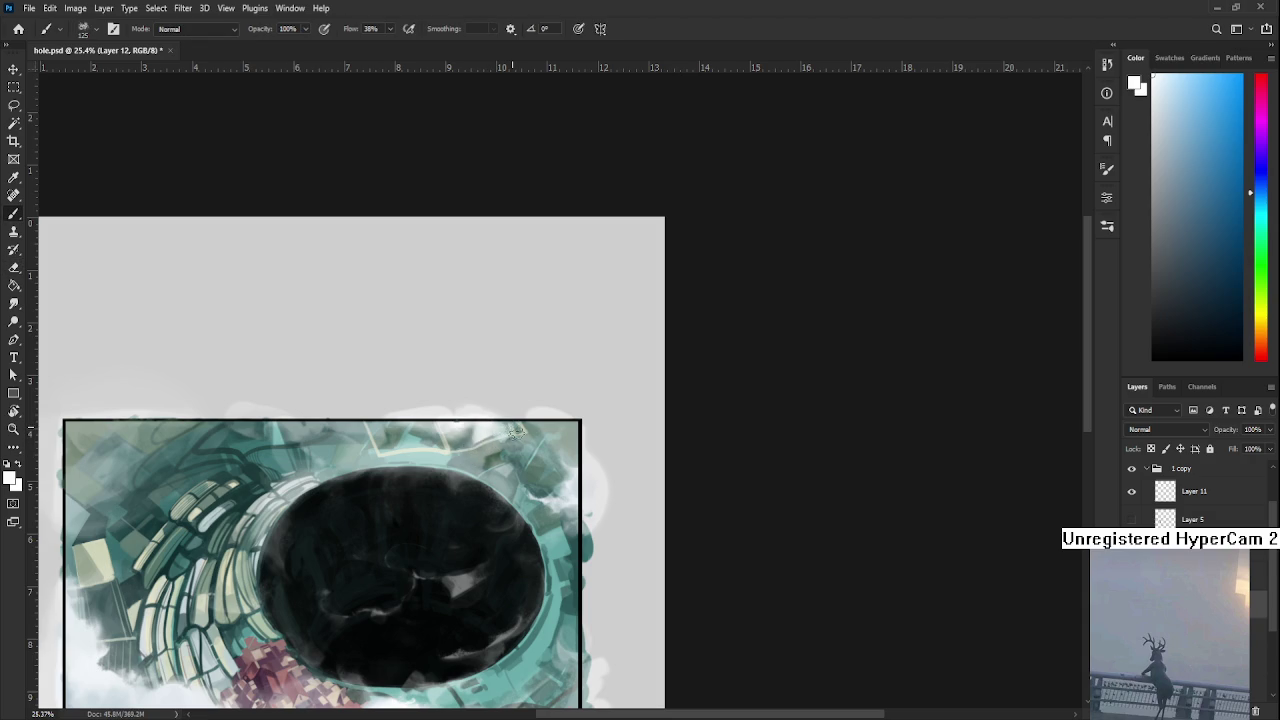
key(e)
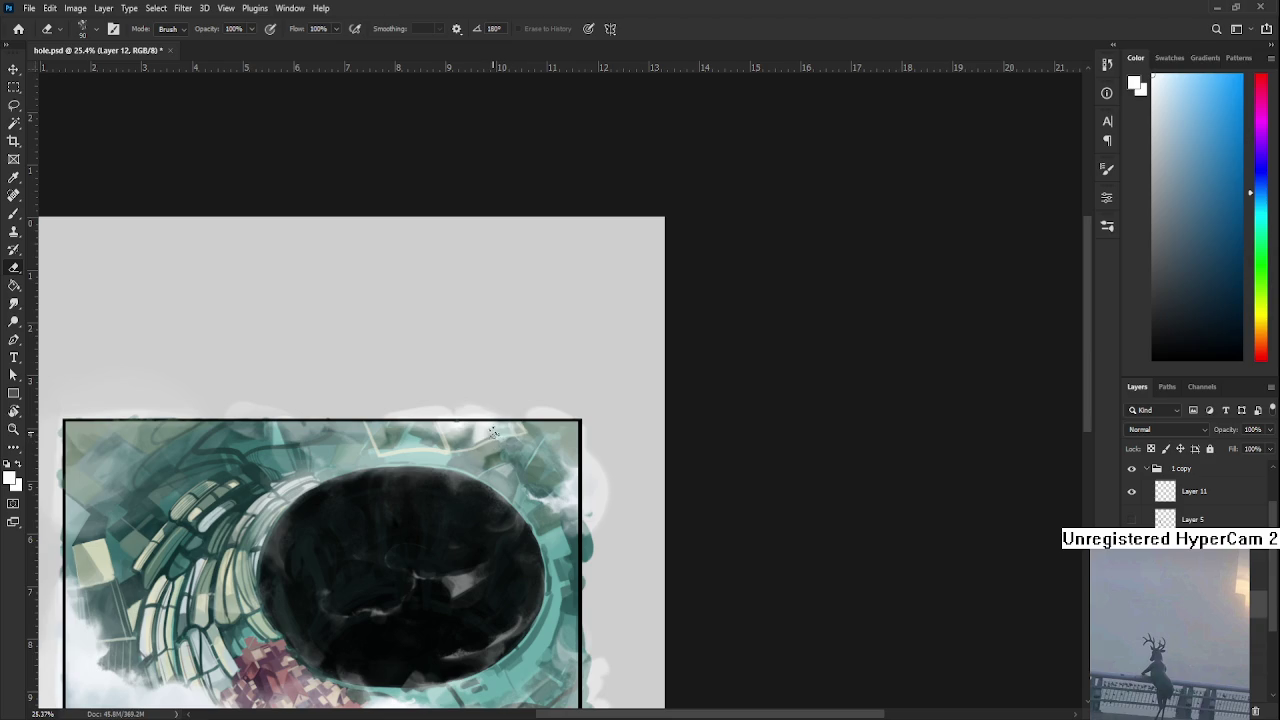
drag(492, 440, 588, 435)
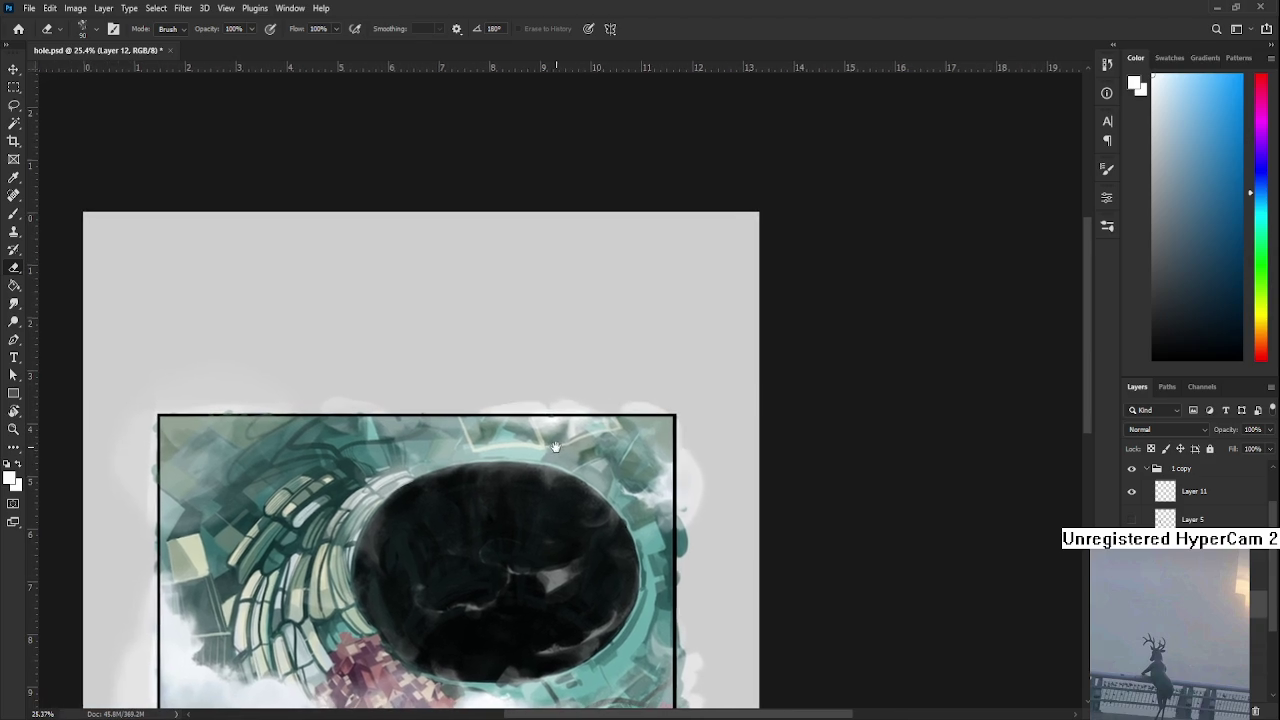
- Paint a white cloud stroke over the upper-left corner and trim it back with the eraser
key(b)
mouse_move(181, 482)
mouse_down()
mouse_move(168, 425)
mouse_move(200, 440)
mouse_move(170, 480)
mouse_move(201, 435)
mouse_up()
key(e)
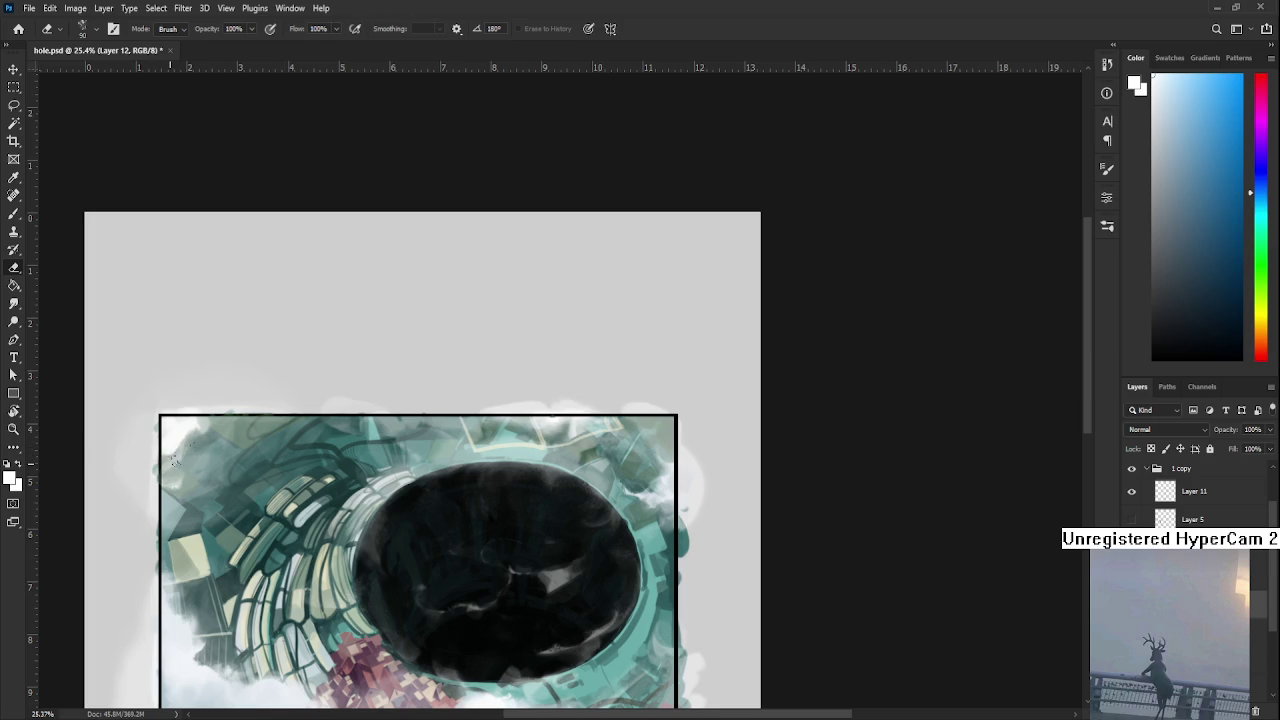
key(b)
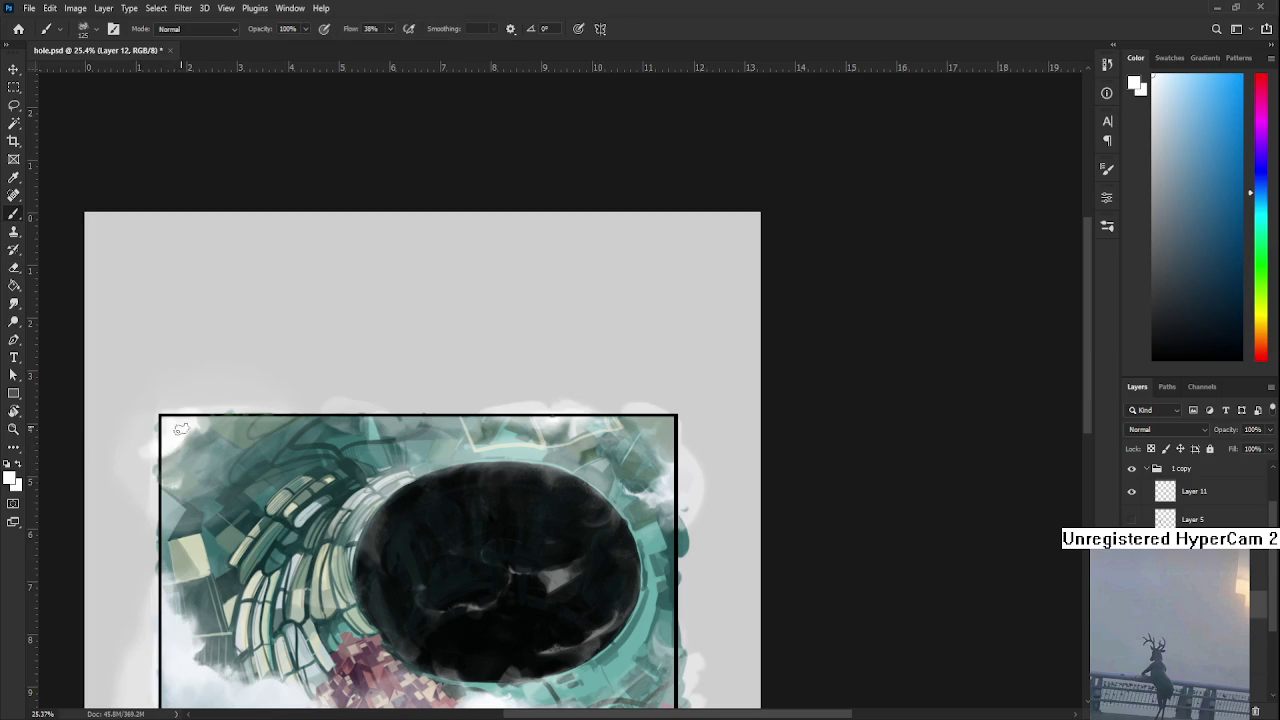
key(e)
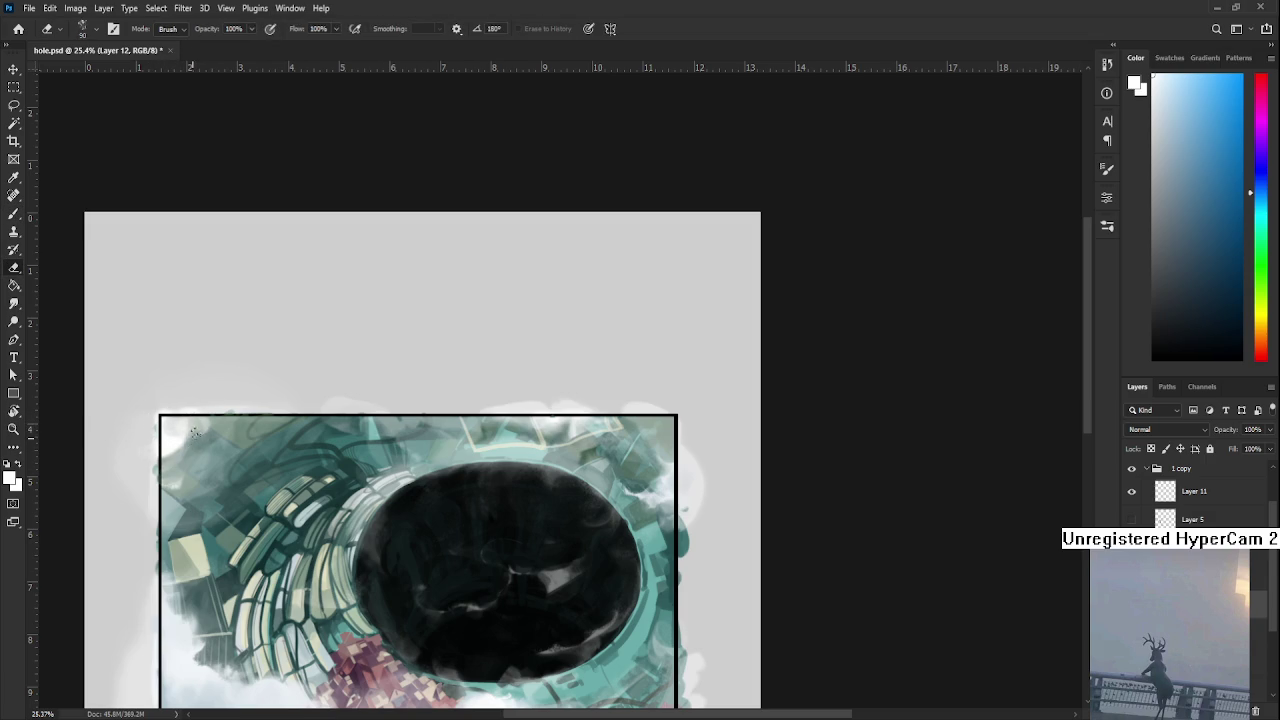
scroll(194, 516, down, 2)
- Sample colours near the top-left corner, then erase to soften the top-left and left edge
key(b)
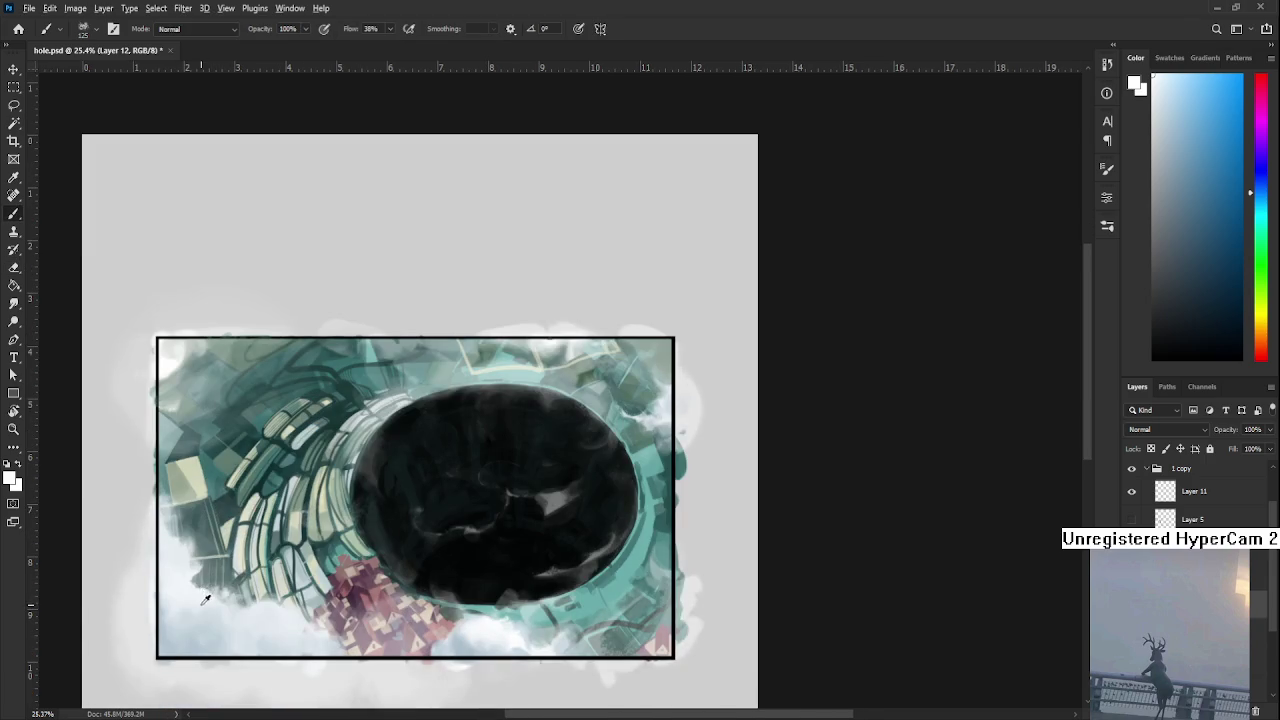
alt+click(190, 604)
alt+click(174, 360)
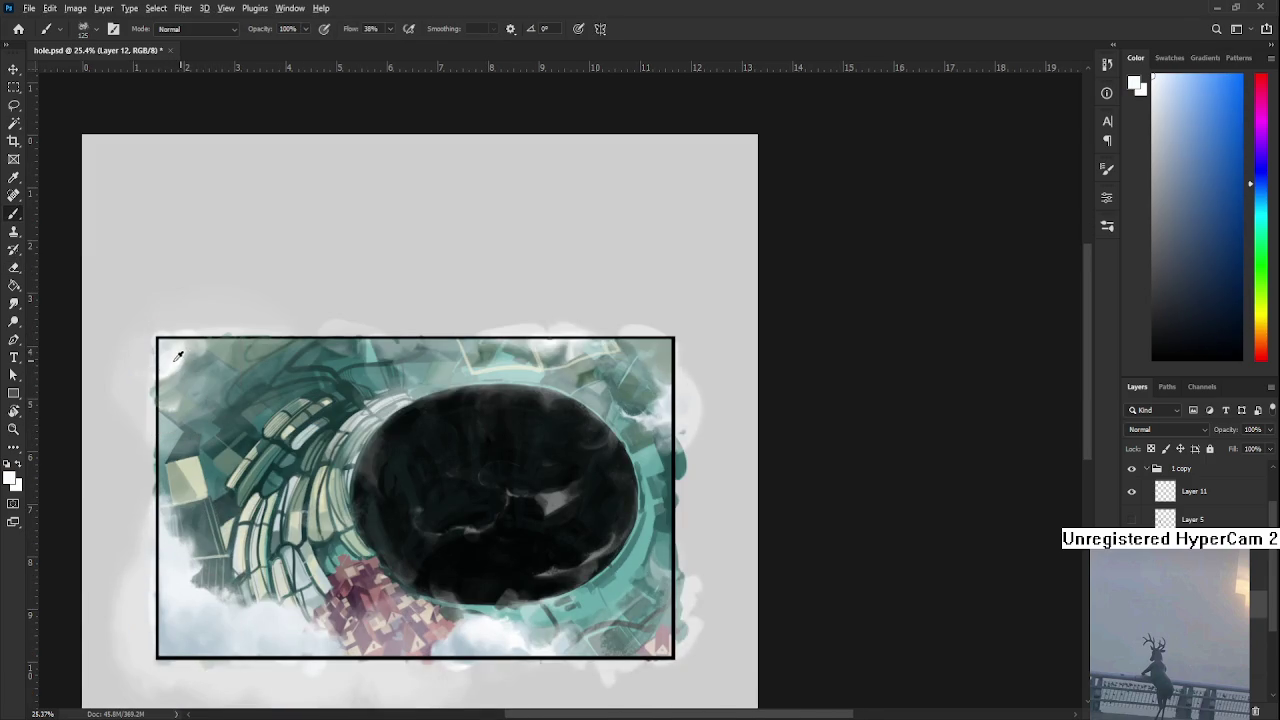
alt+click(180, 356)
alt+click(173, 350)
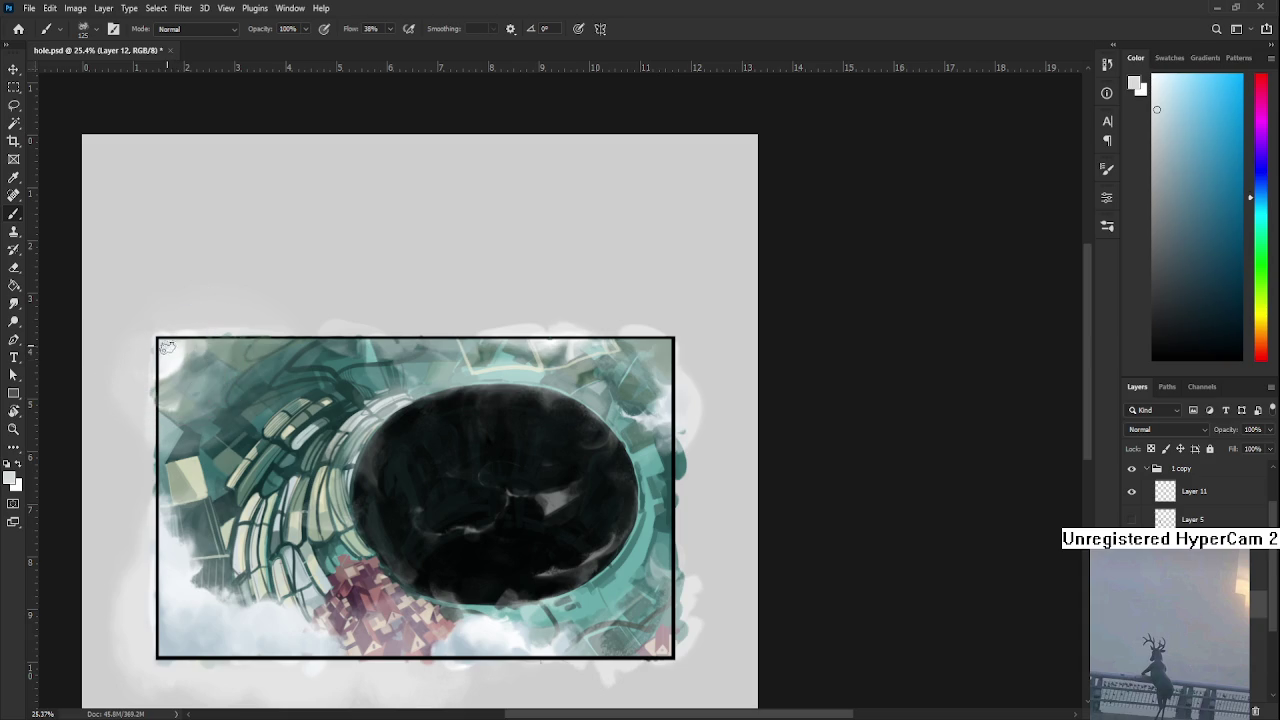
alt+click(177, 356)
alt+click(172, 357)
alt+click(177, 360)
alt+click(175, 370)
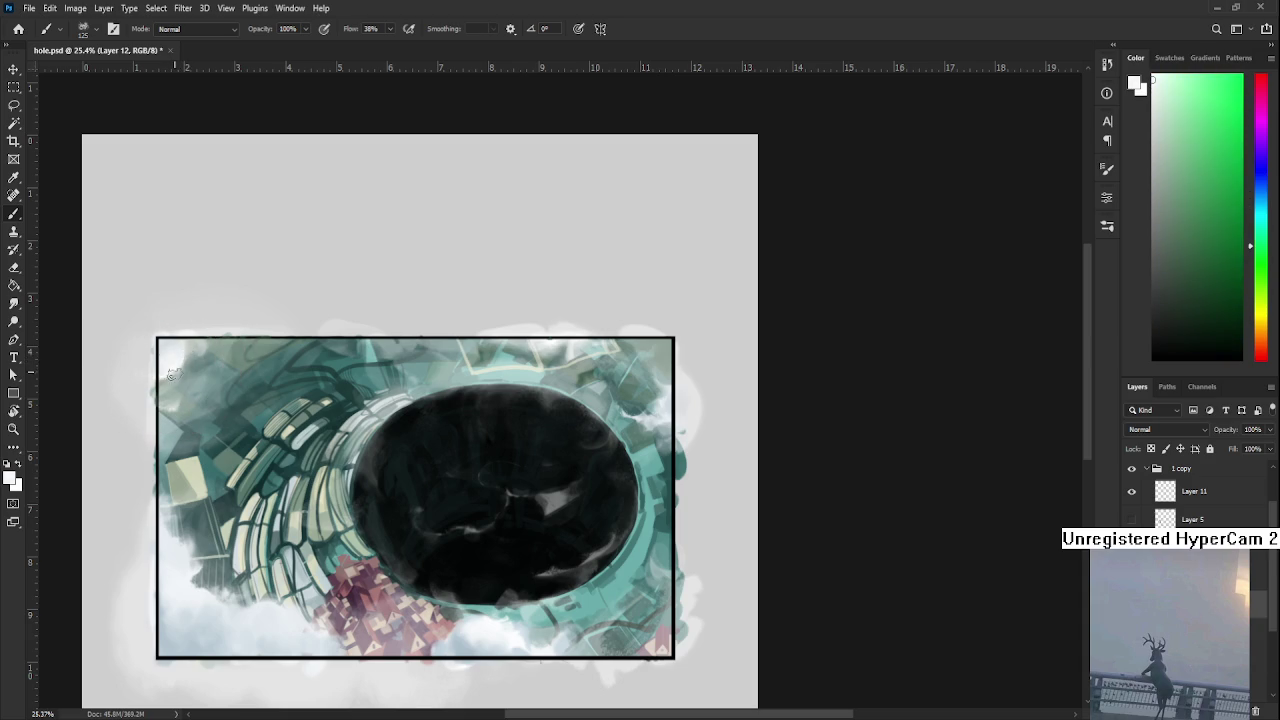
key(e)
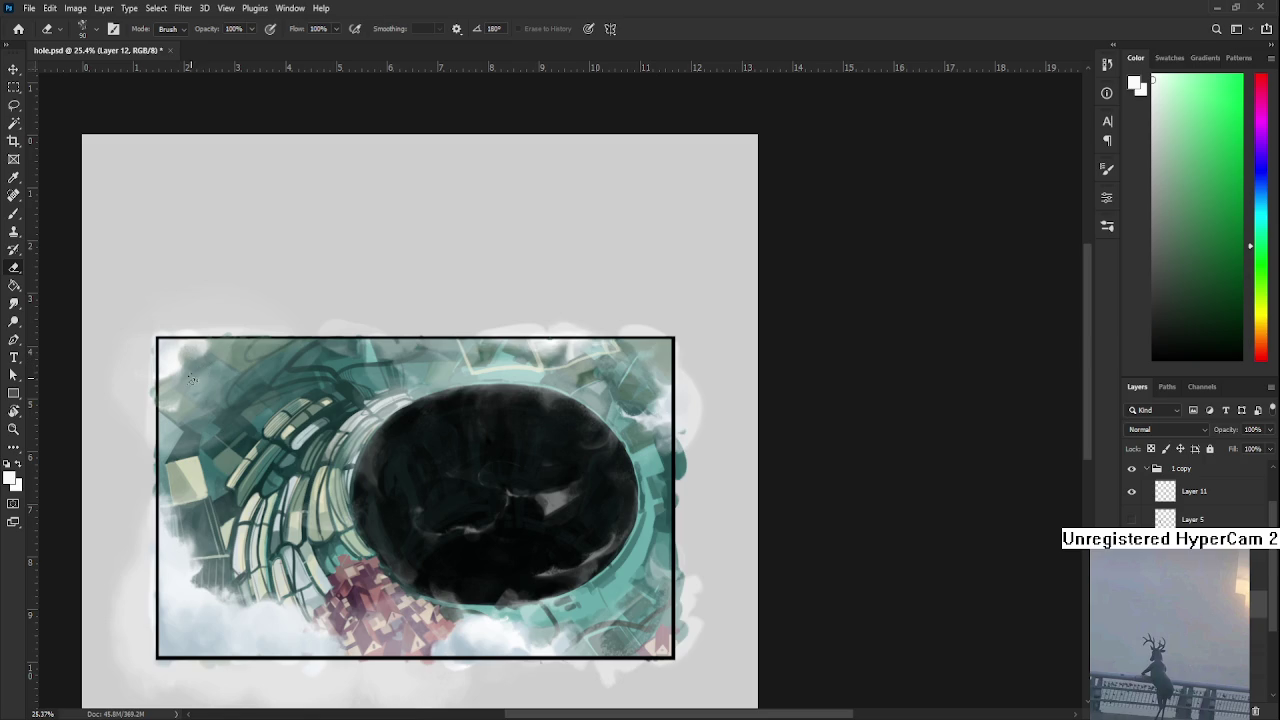
drag(196, 364, 201, 373)
drag(160, 402, 172, 396)
- Dab a light blue-grey sampled from the painting near the top edge
key(b)
alt+click(471, 643)
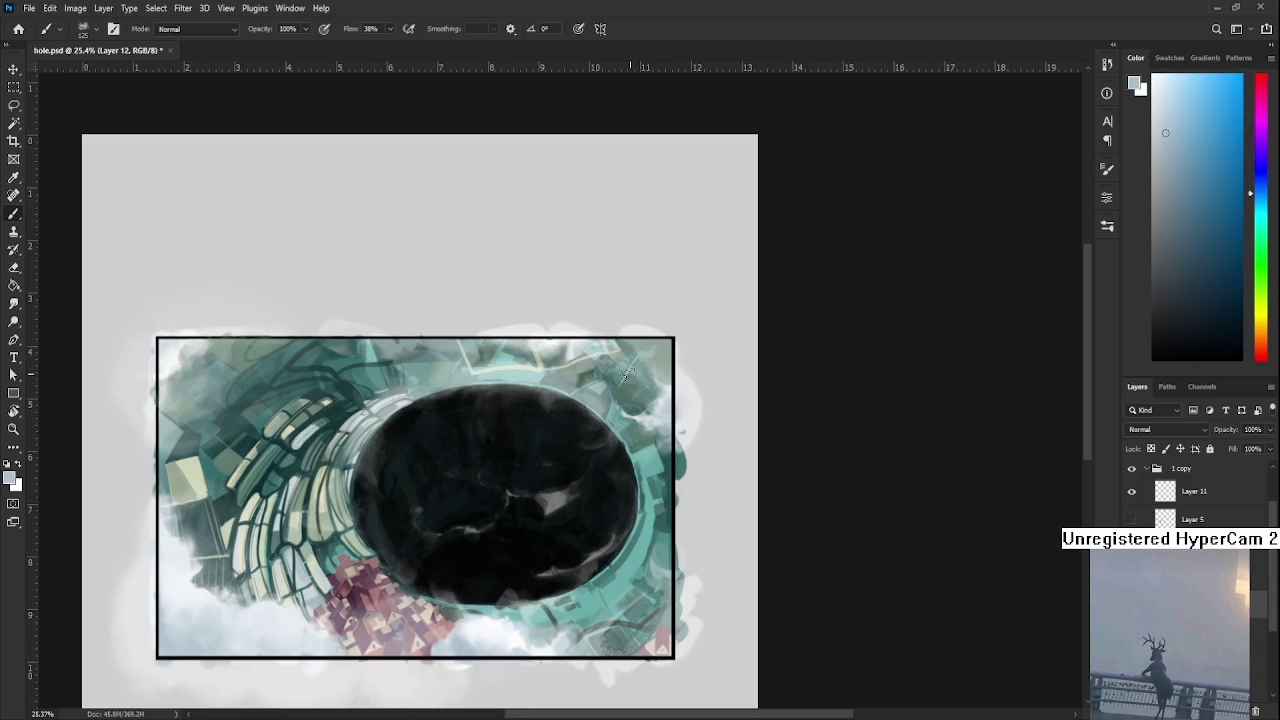
mouse_move(538, 334)
mouse_down()
mouse_move(558, 344)
mouse_move(571, 380)
mouse_up()
alt+click(255, 375)
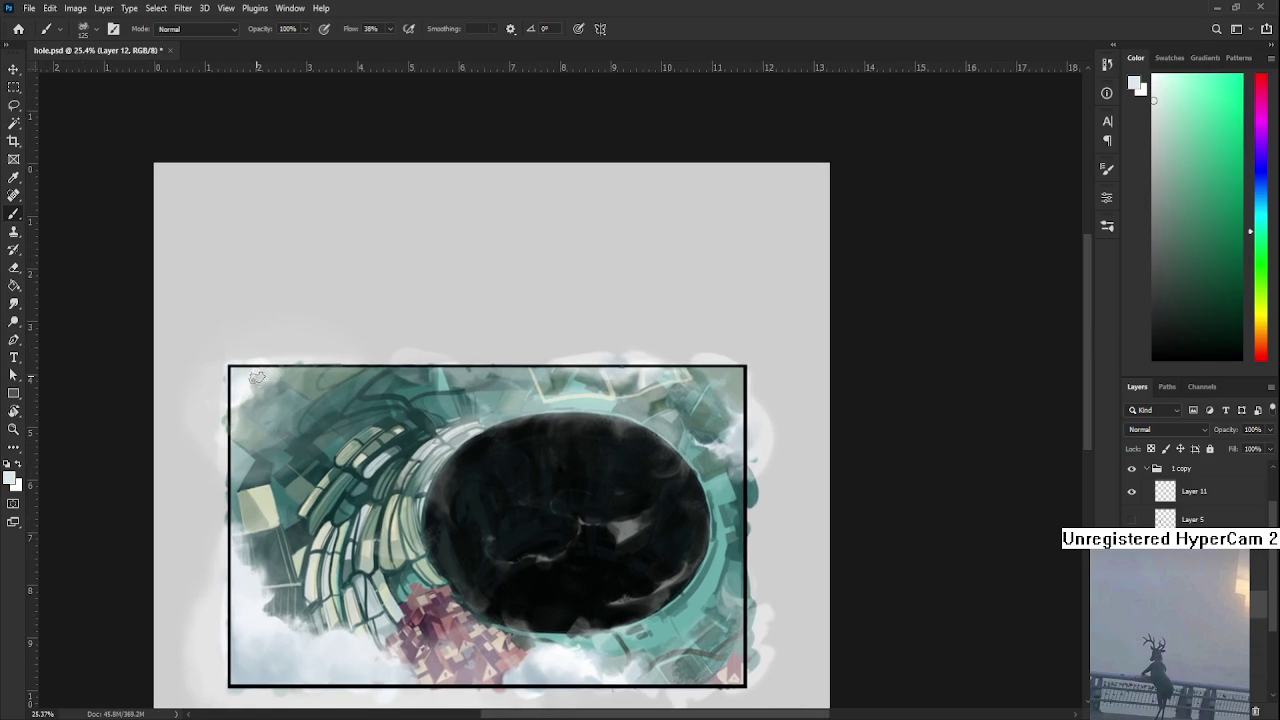
- Sample a light bluish grey from the lower left and dab soft haze on the left edge
key(e)
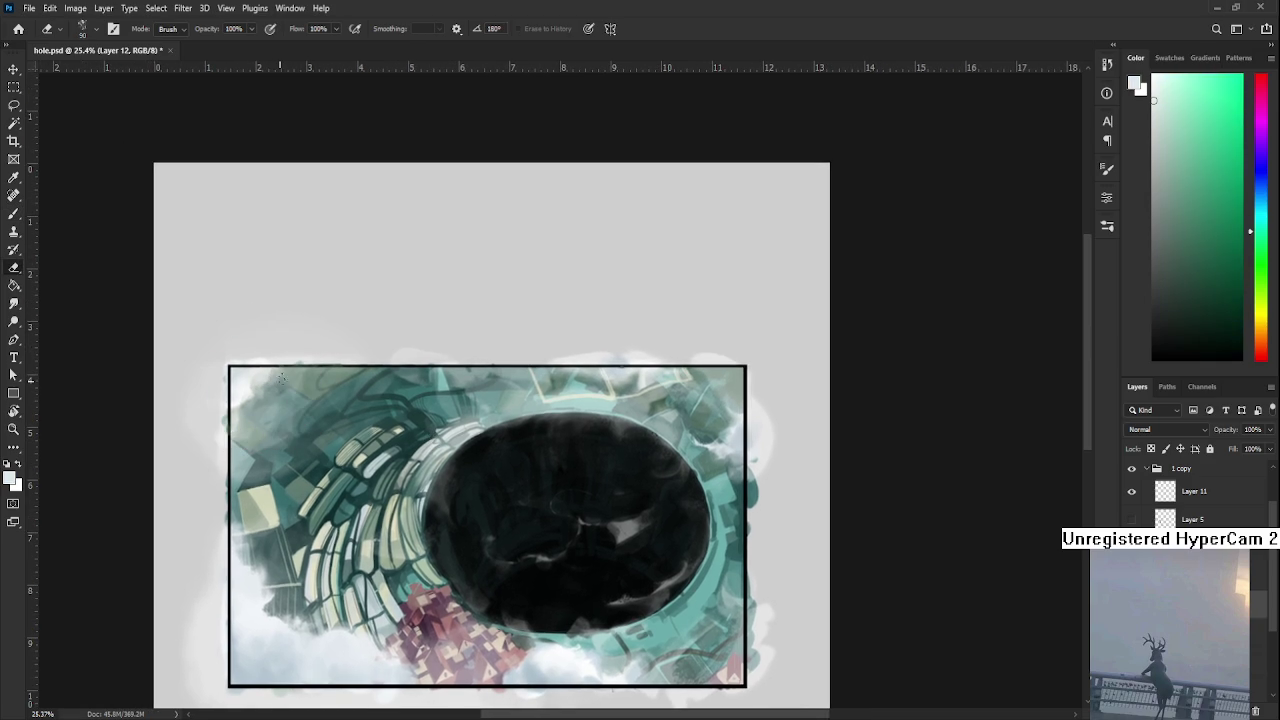
key(b)
alt+click(236, 406)
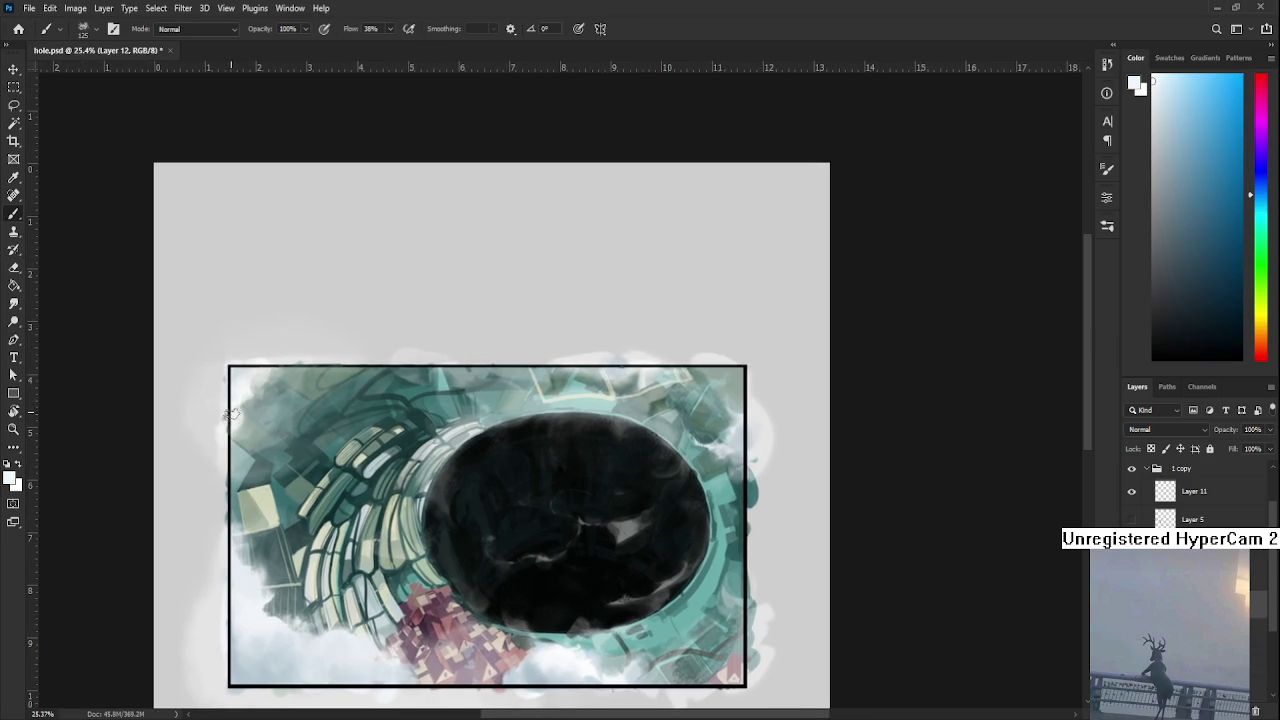
key(e)
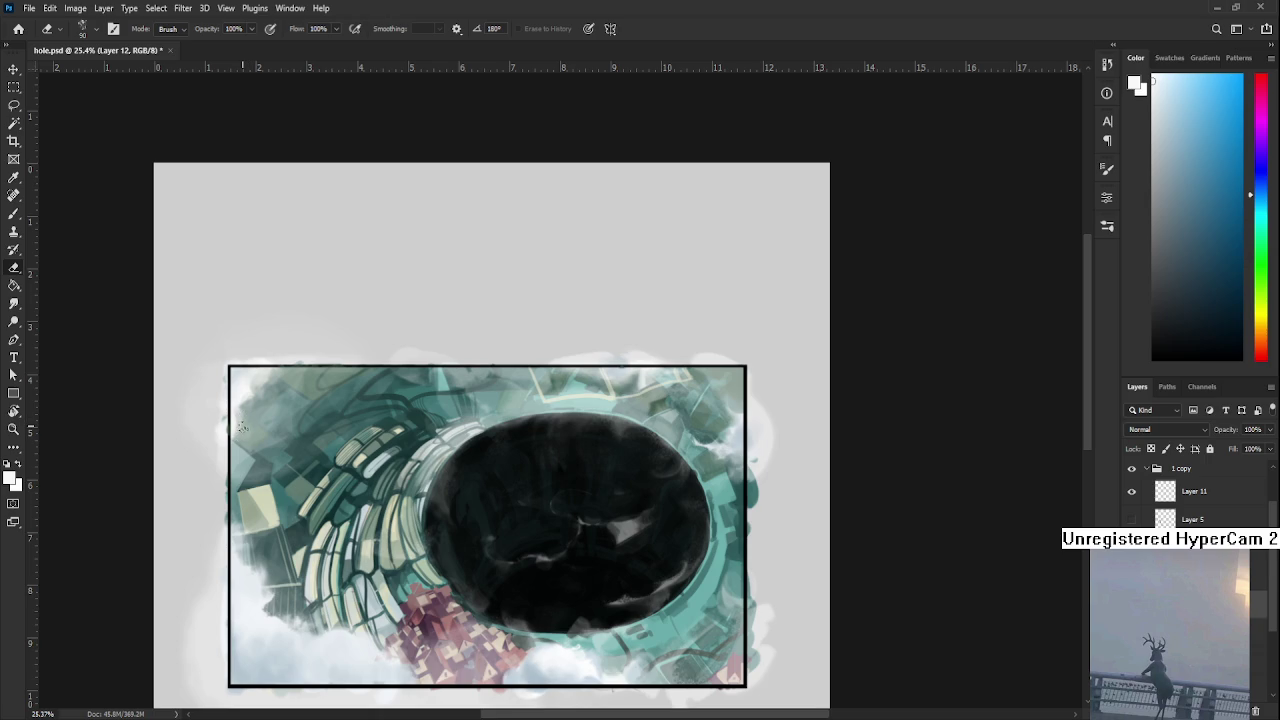
key(b)
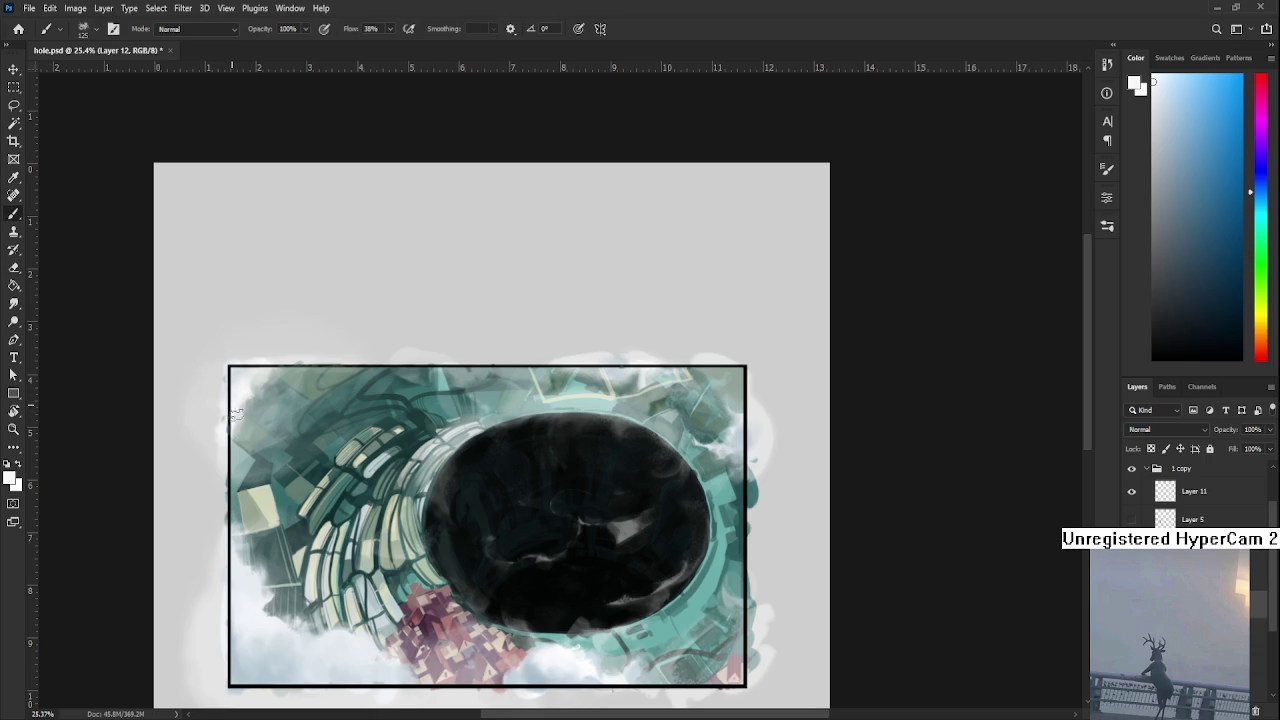
key(e)
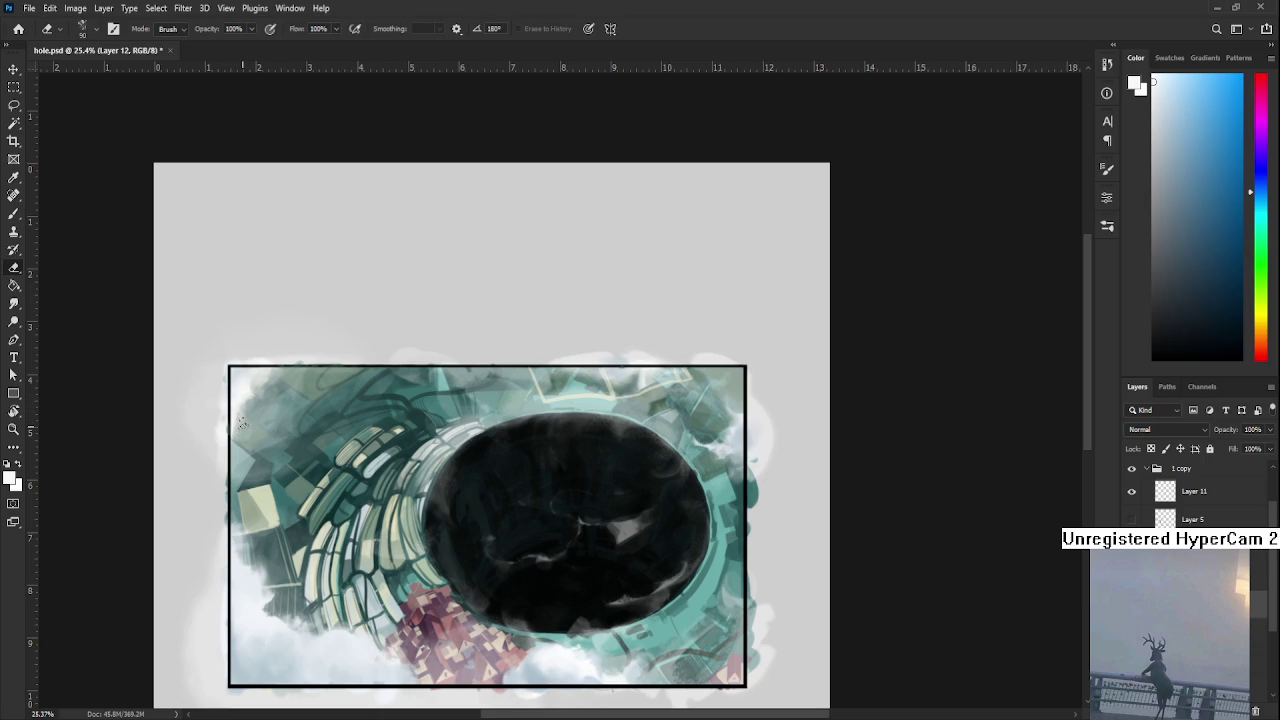
key(b)
alt+click(233, 410)
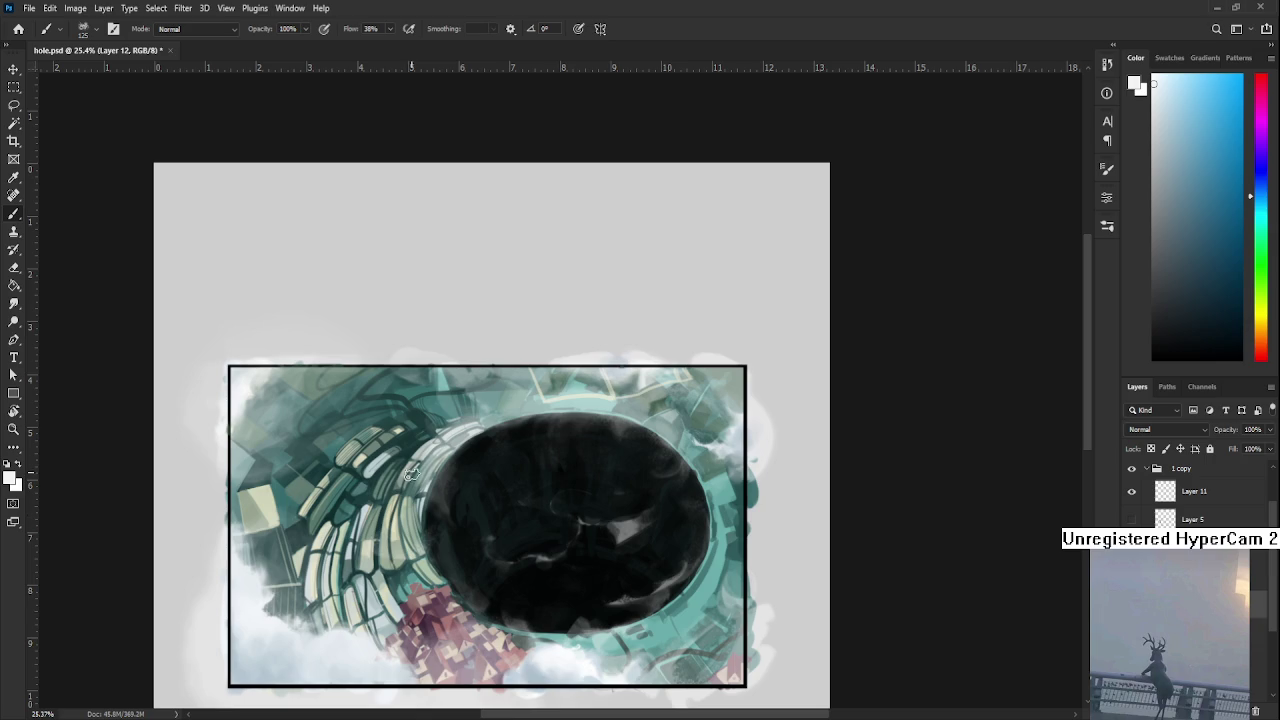
alt+click(240, 612)
drag(225, 400, 223, 383)
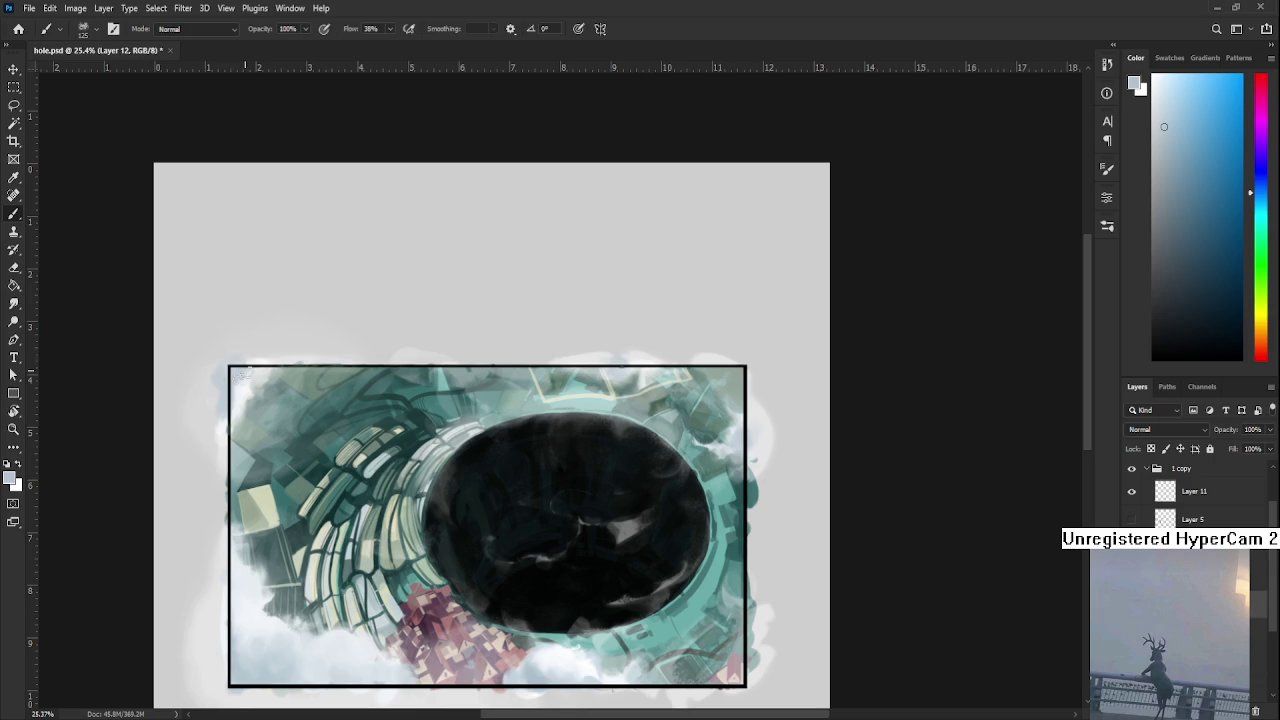
key(e)
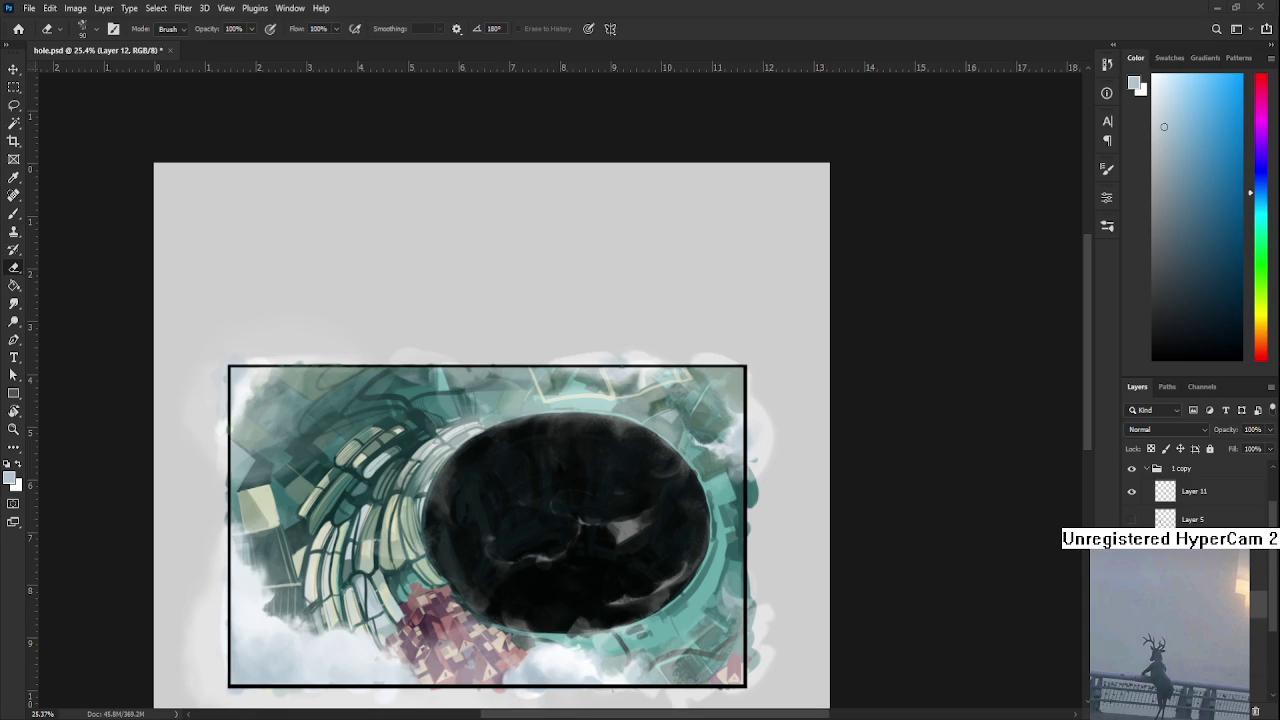
- Sample near-white and teal colours from the clouds near the painting's top-left corner
key(b)
alt+click(240, 375)
alt+click(248, 392)
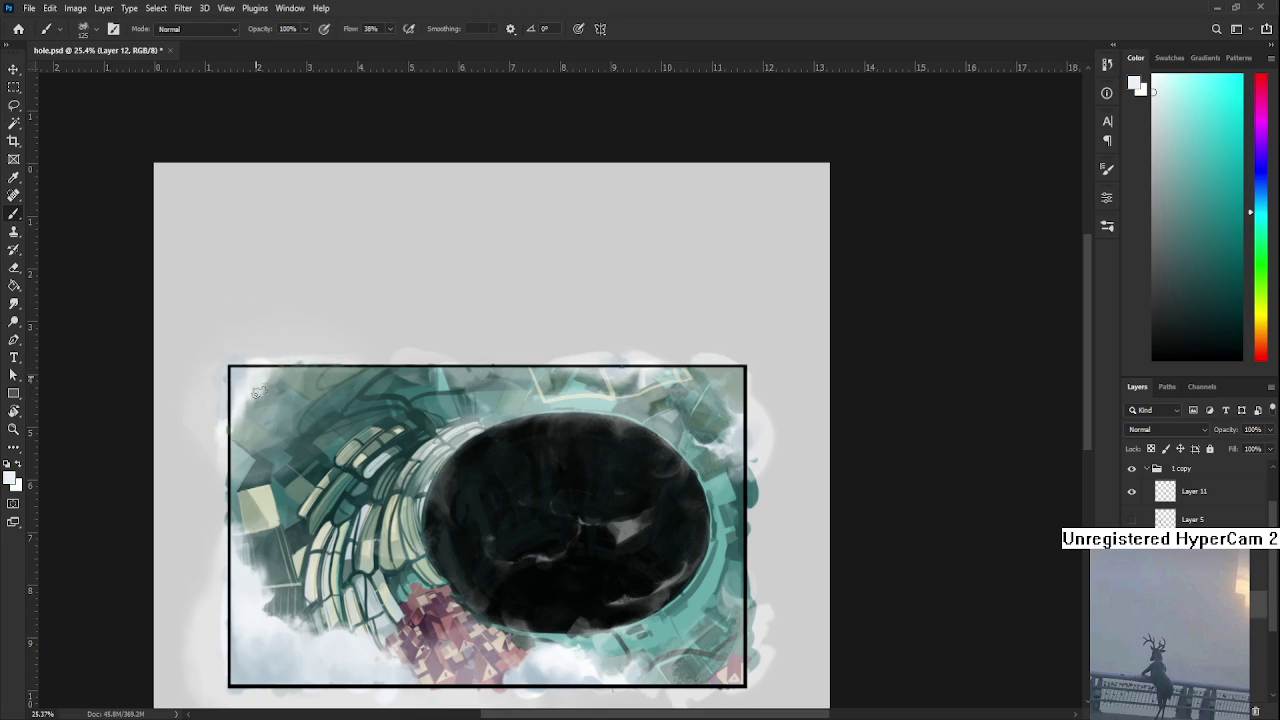
key(e)
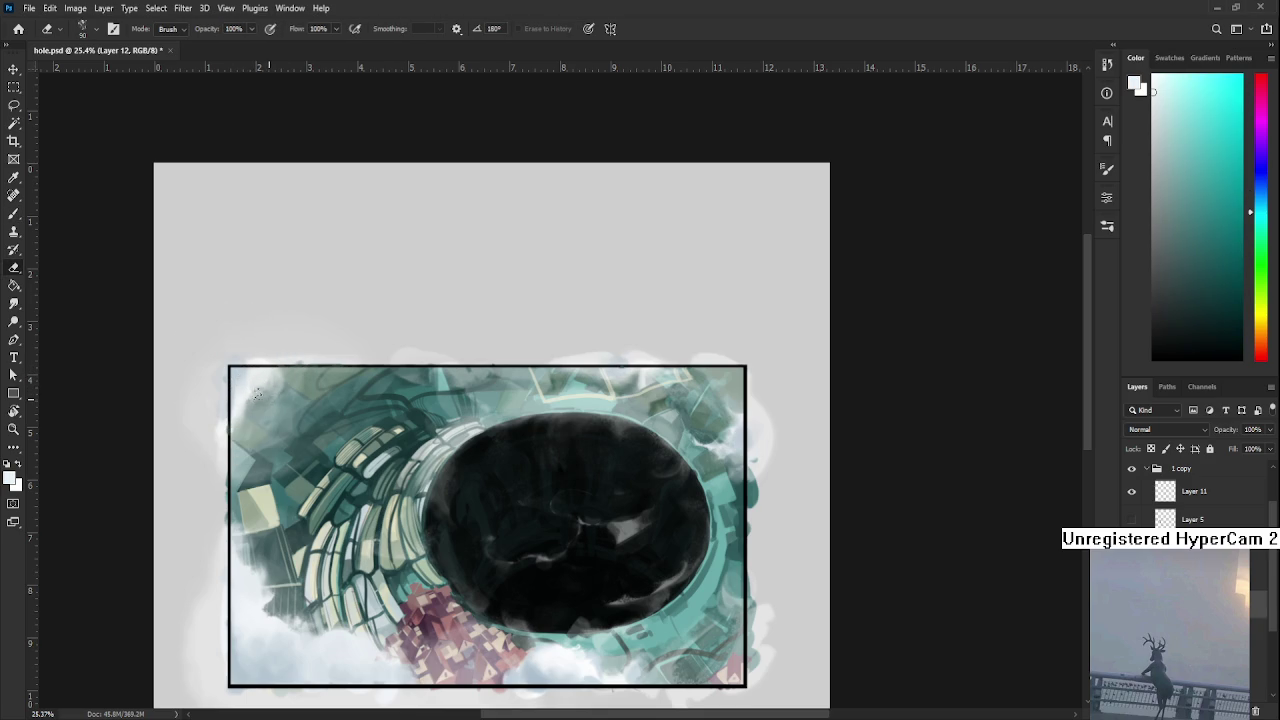
key(b)
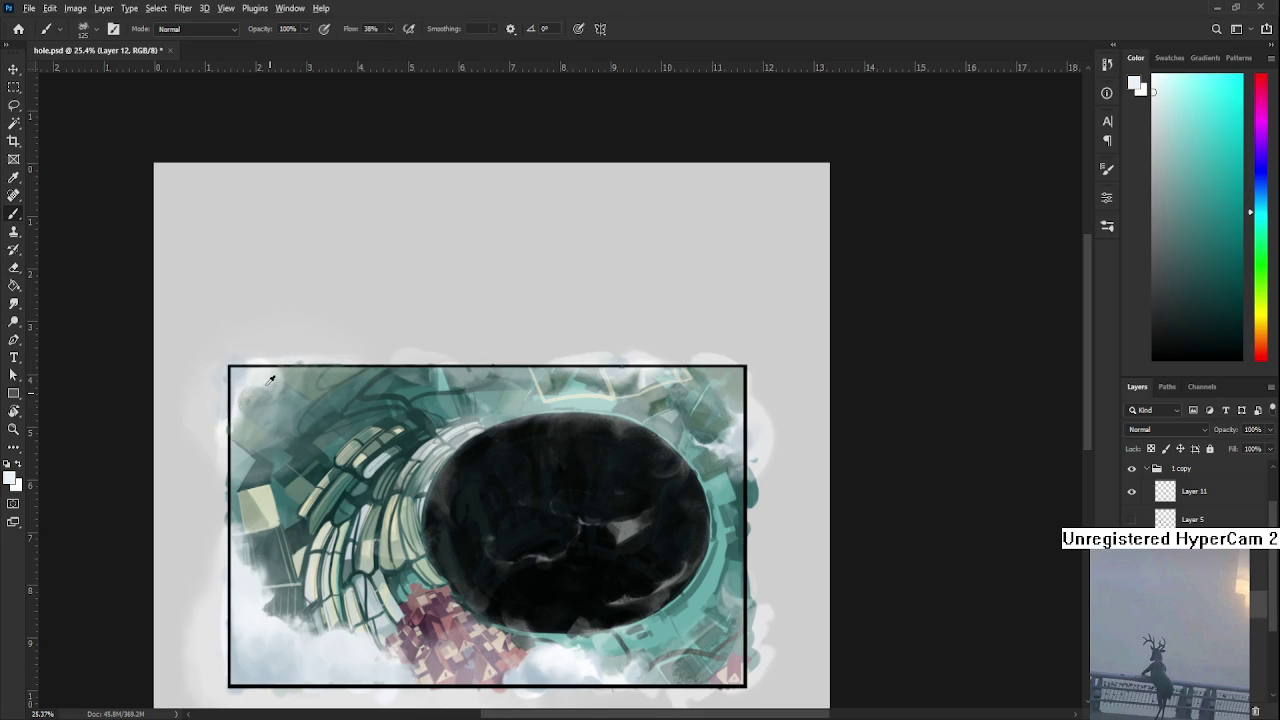
alt+click(250, 390)
key(e)
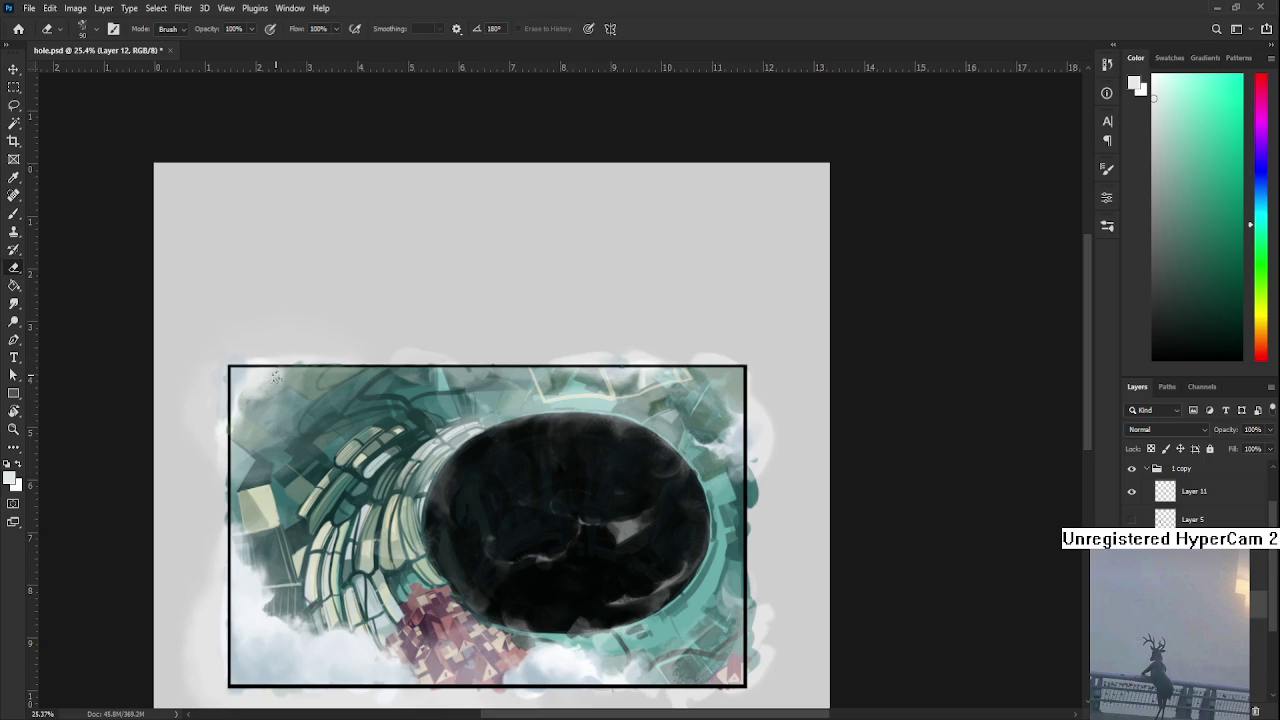
key(b)
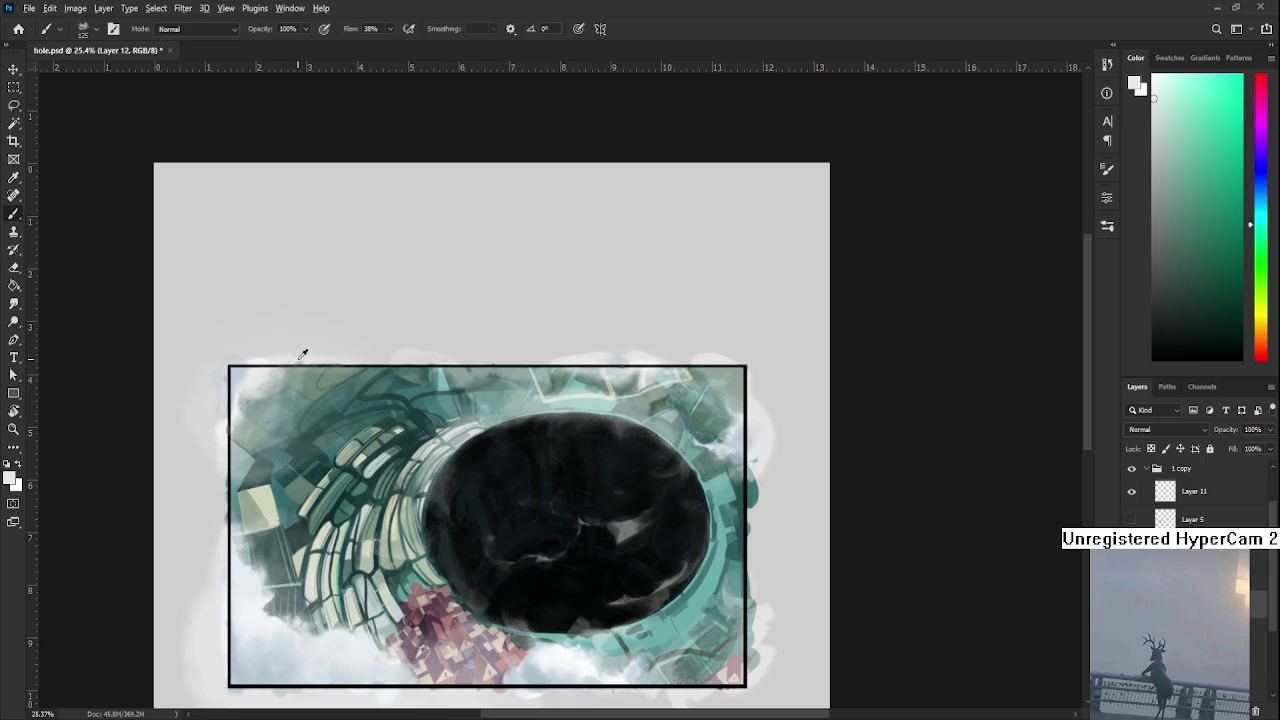
- Pick a pale colour at the top-left edge and paint whitish haze along the top edge
alt+click(266, 370)
alt+click(263, 373)
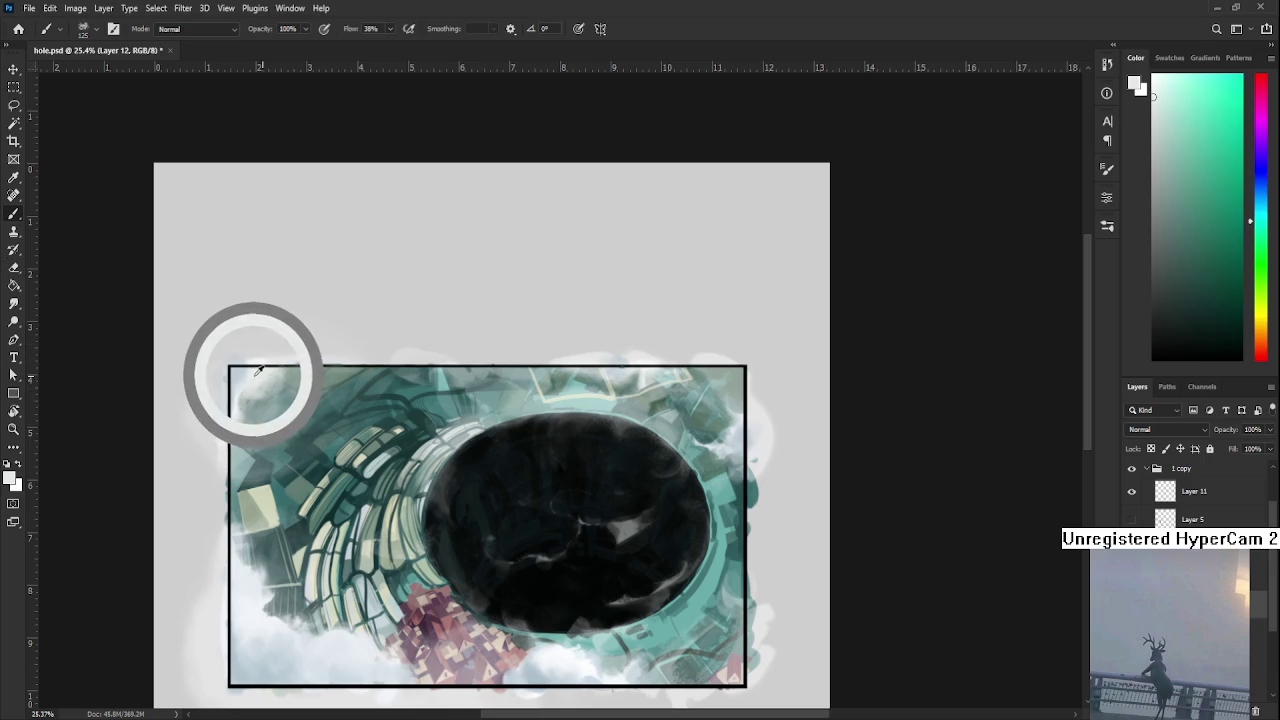
alt+click(263, 374)
drag(440, 366, 480, 384)
key(e)
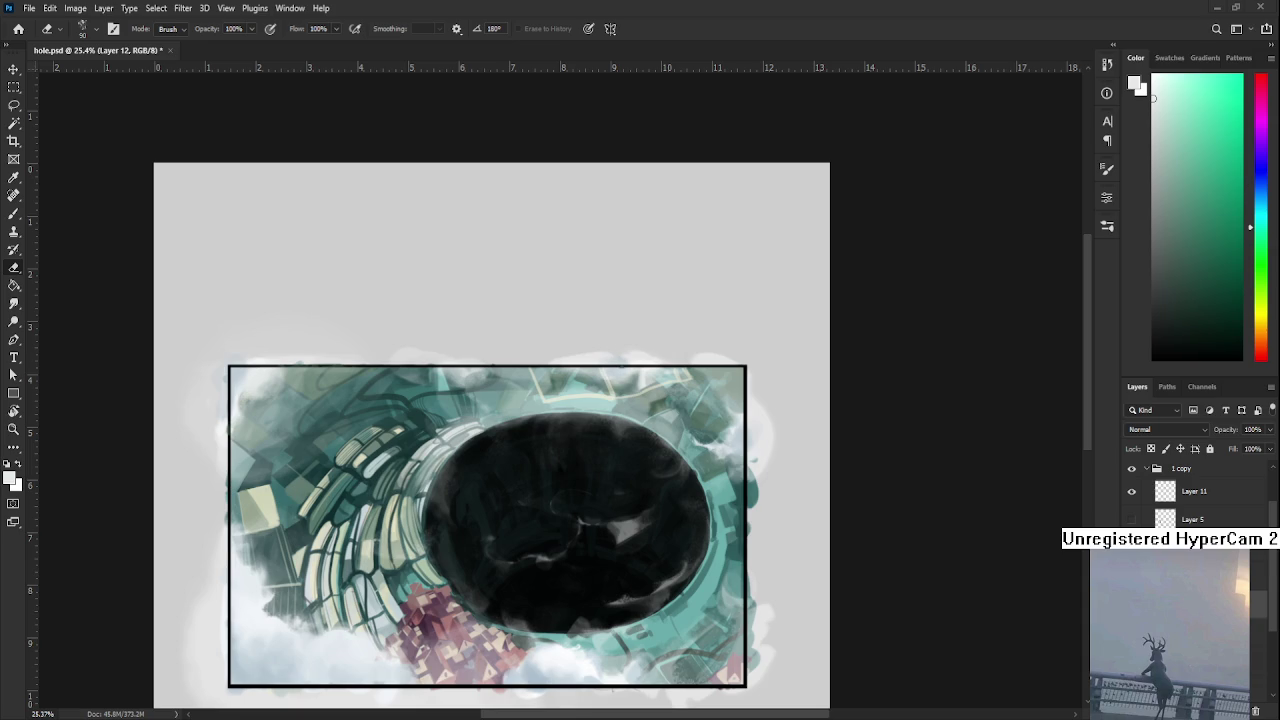
- Paint a white blob right of centre in the dark hole and erase its left edge
scroll(525, 500, up, 2)
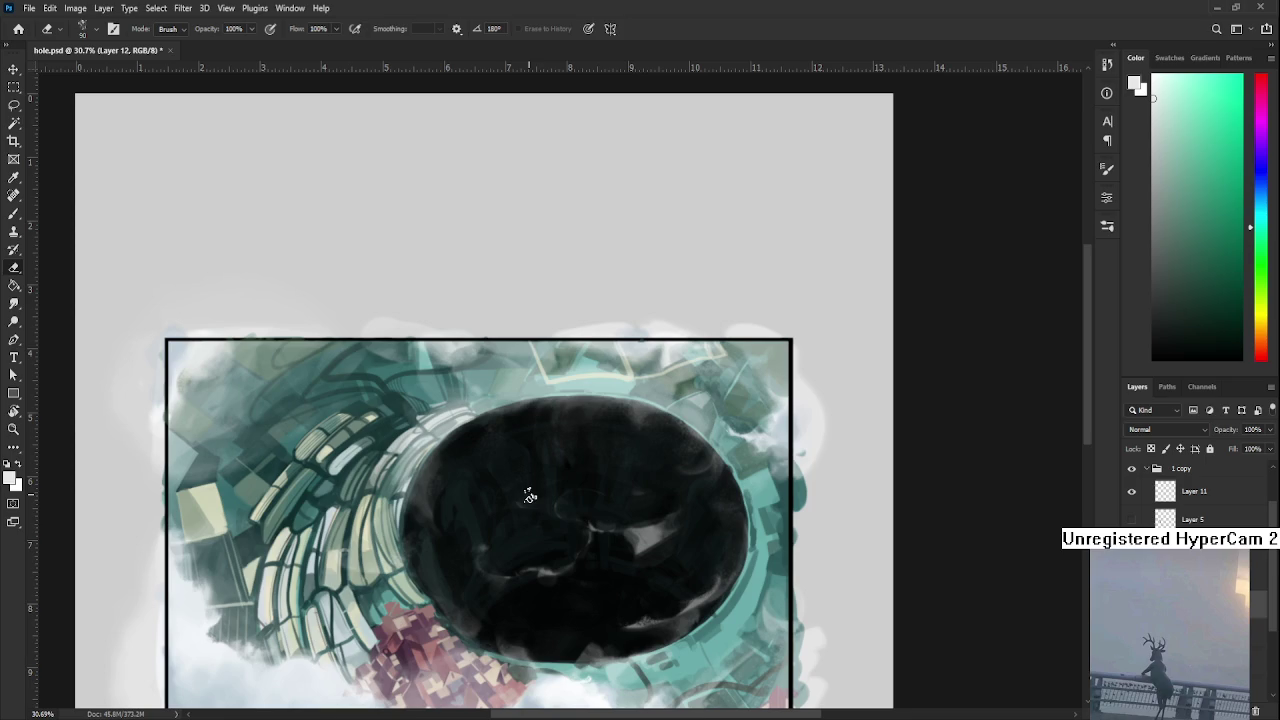
key(b)
mouse_move(575, 513)
mouse_down()
mouse_move(625, 505)
mouse_move(626, 525)
mouse_move(600, 495)
mouse_move(590, 520)
mouse_move(638, 558)
mouse_move(648, 500)
mouse_move(652, 533)
mouse_move(665, 512)
mouse_move(675, 528)
mouse_move(640, 538)
mouse_move(648, 515)
mouse_up()
key(e)
key(b)
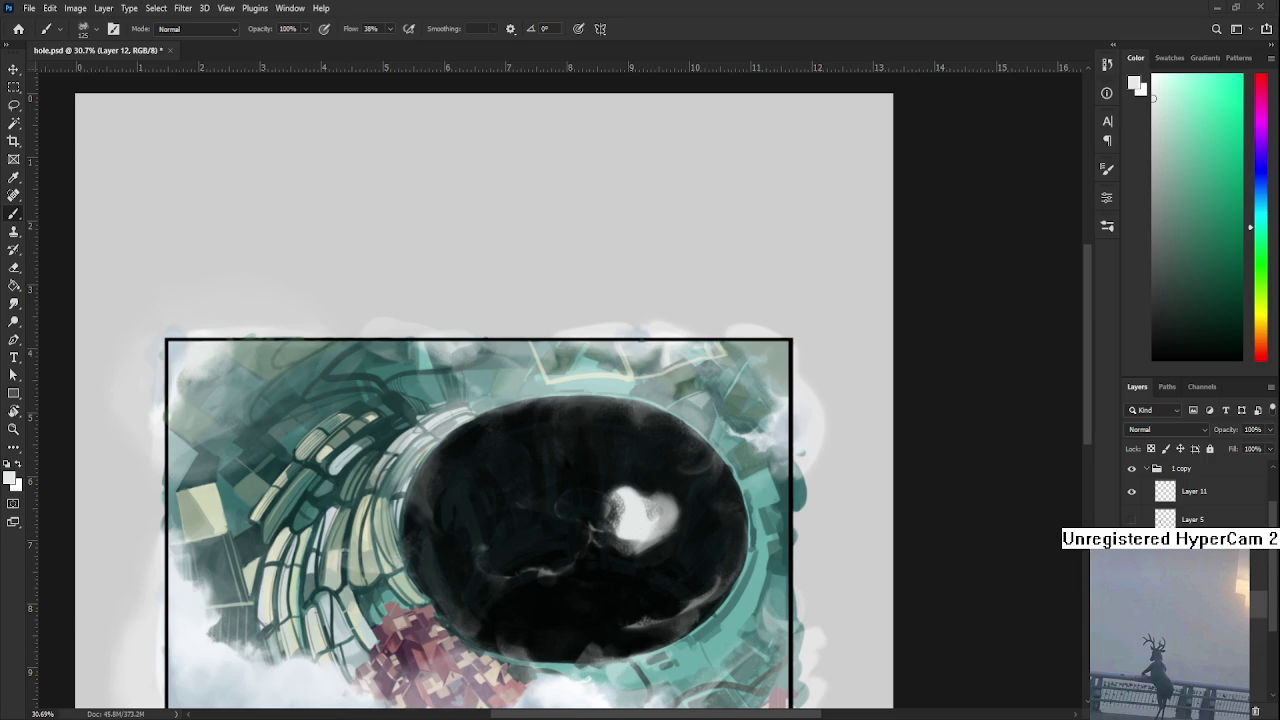
key(e)
drag(610, 490, 612, 525)
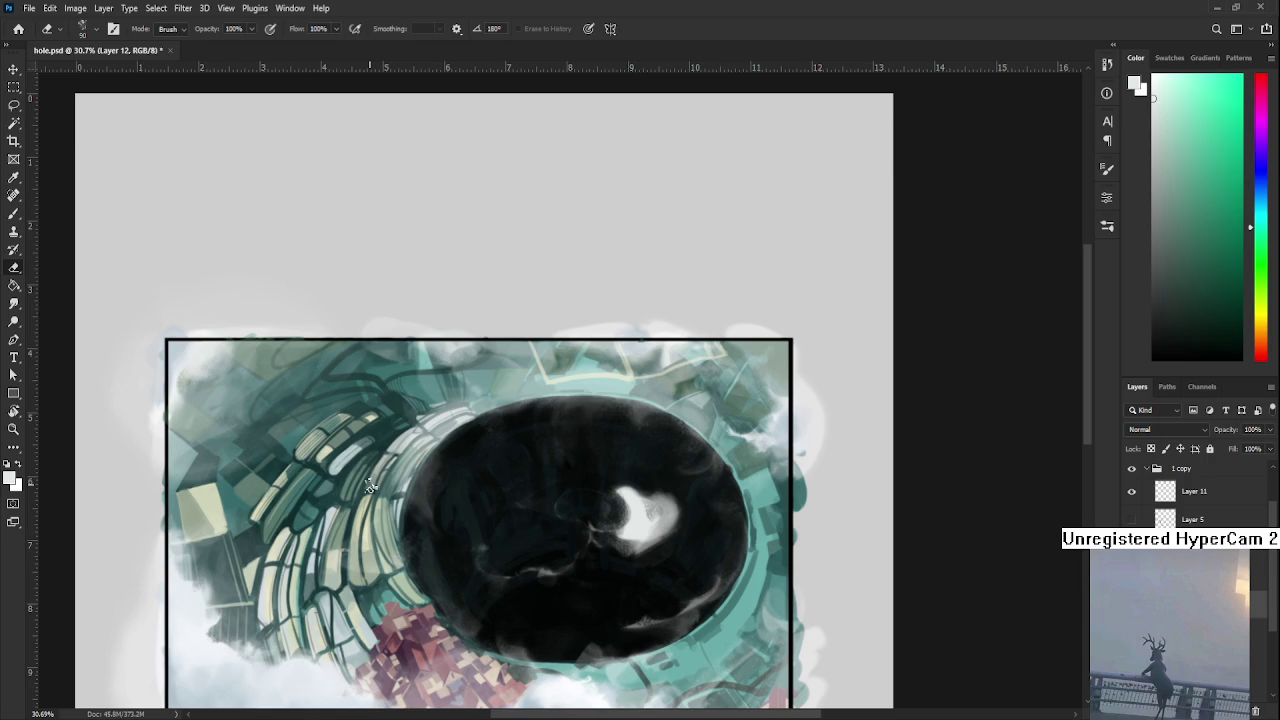
scroll(560, 449, down, 1)
scroll(560, 449, right, 1)
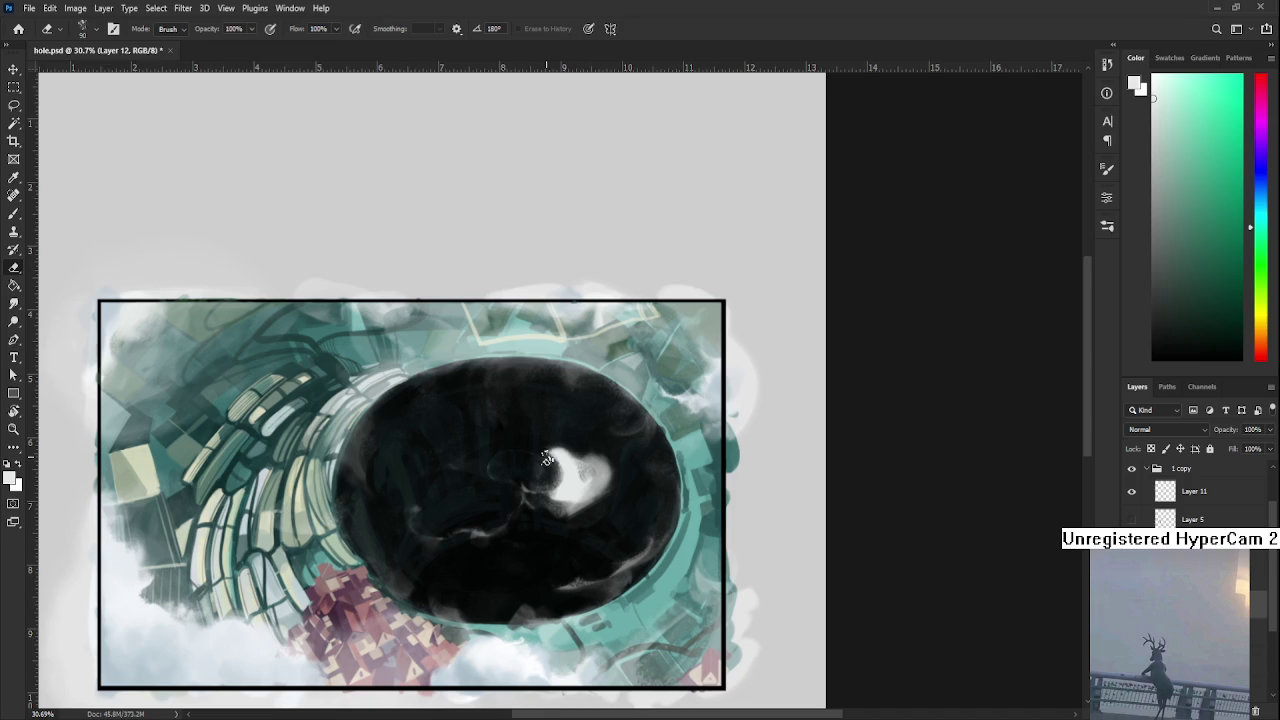
- Reshape the white blob, adding white at its lower-left and darkening its lower and right edges
mouse_move(538, 476)
mouse_down()
mouse_move(563, 445)
mouse_move(617, 483)
mouse_up()
key(b)
key(e)
mouse_move(530, 496)
mouse_down()
mouse_move(520, 490)
mouse_move(605, 495)
mouse_up()
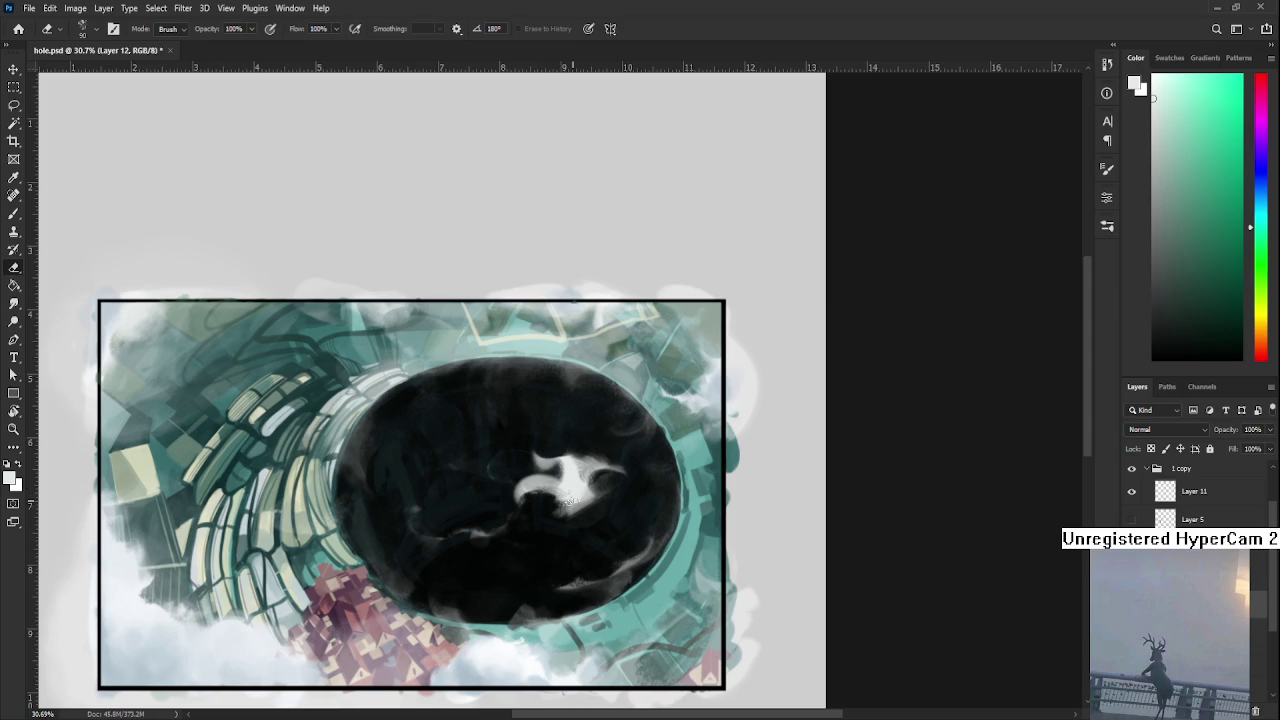
mouse_move(603, 451)
mouse_down()
mouse_move(571, 443)
mouse_move(560, 470)
mouse_move(520, 490)
mouse_move(560, 500)
mouse_move(520, 492)
mouse_move(533, 517)
mouse_move(535, 505)
mouse_up()
- Erase dark notches into the blob's lower-left, lower and lower-right edges
key(b)
key(e)
key(b)
key(e)
key(b)
key(e)
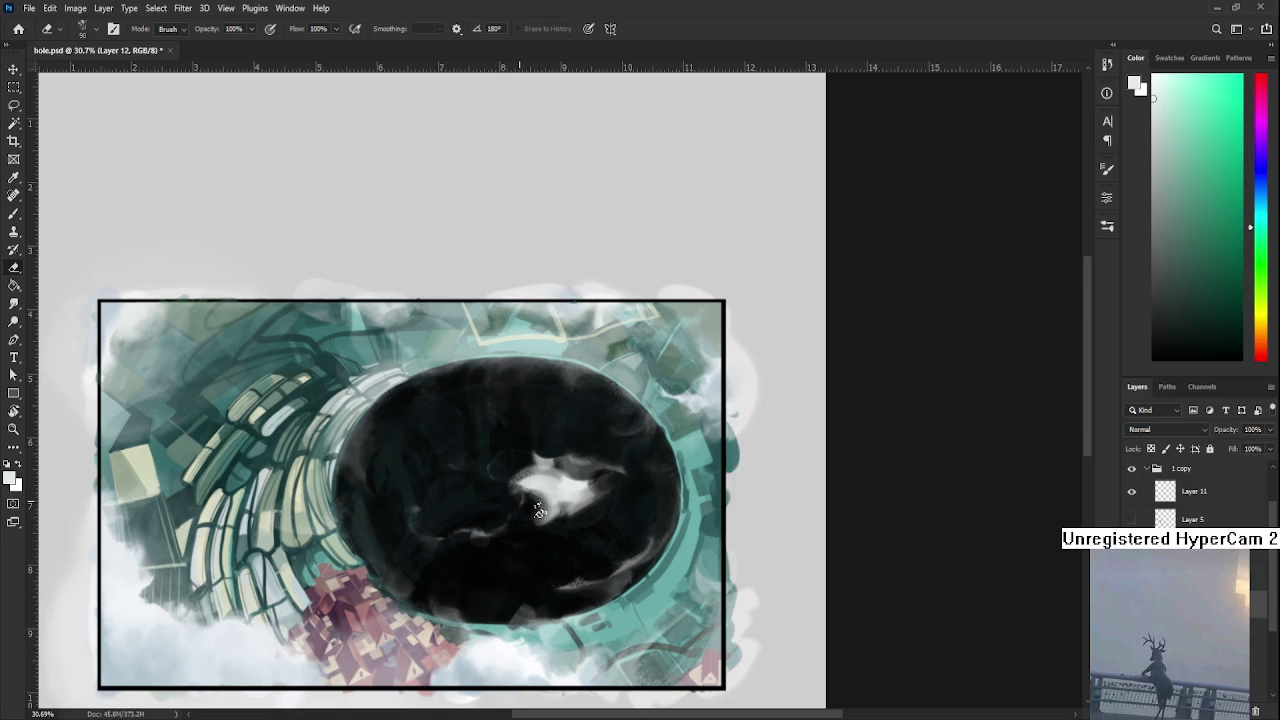
drag(535, 508, 540, 522)
mouse_move(586, 512)
mouse_down()
mouse_move(552, 512)
mouse_move(584, 500)
mouse_up()
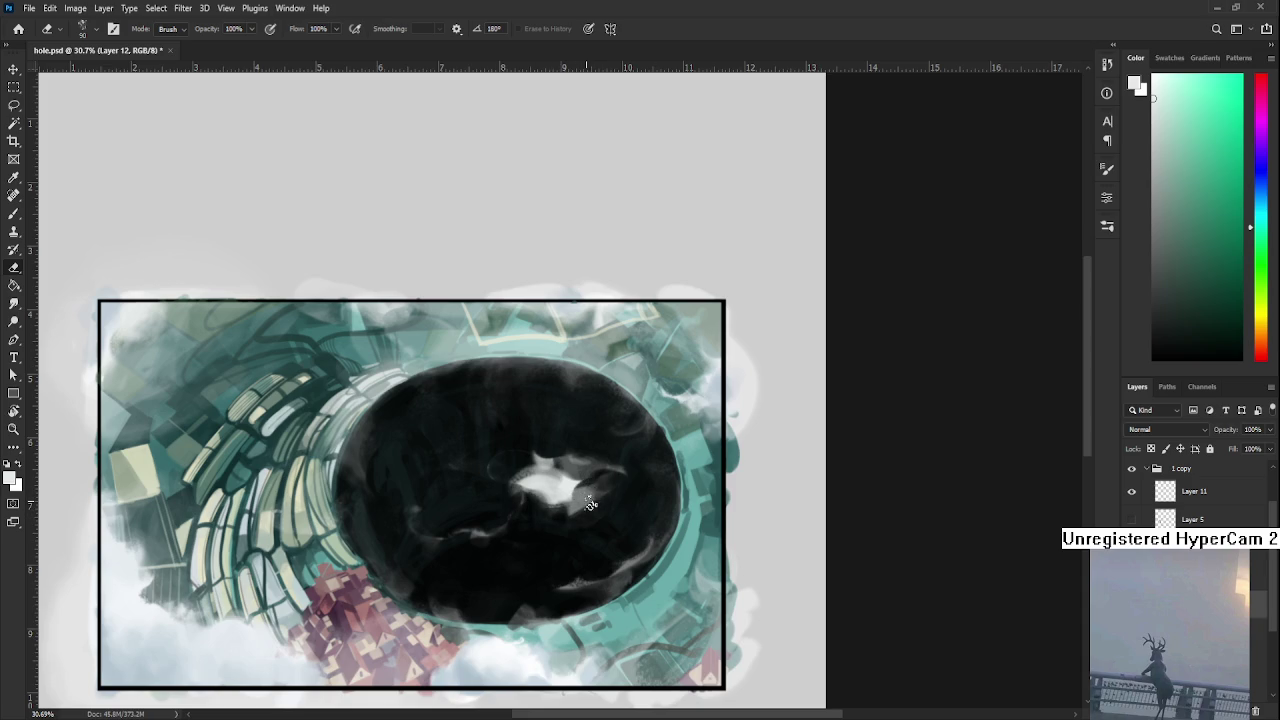
scroll(580, 505, up, 2)
scroll(573, 514, up, 1)
drag(566, 536, 573, 545)
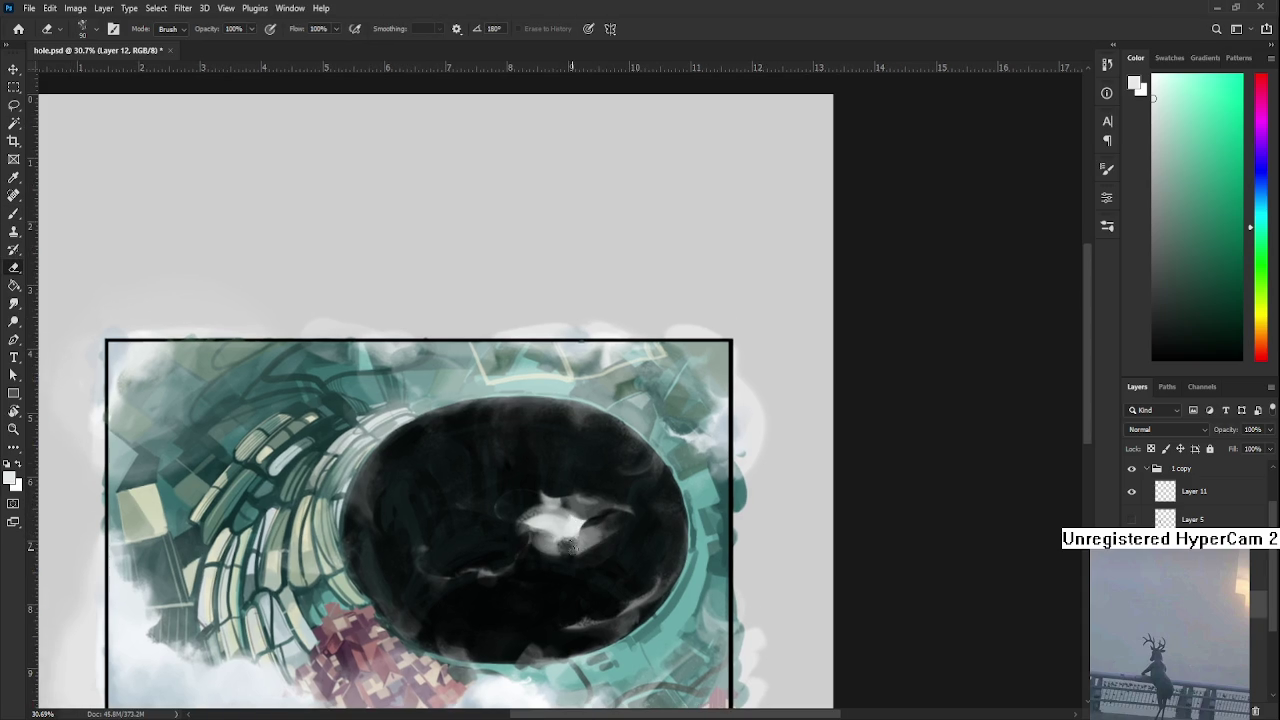
scroll(573, 545, down, 1)
- Brush over the central white fleck to make it larger, brighter and rounder
scroll(578, 550, down, 1)
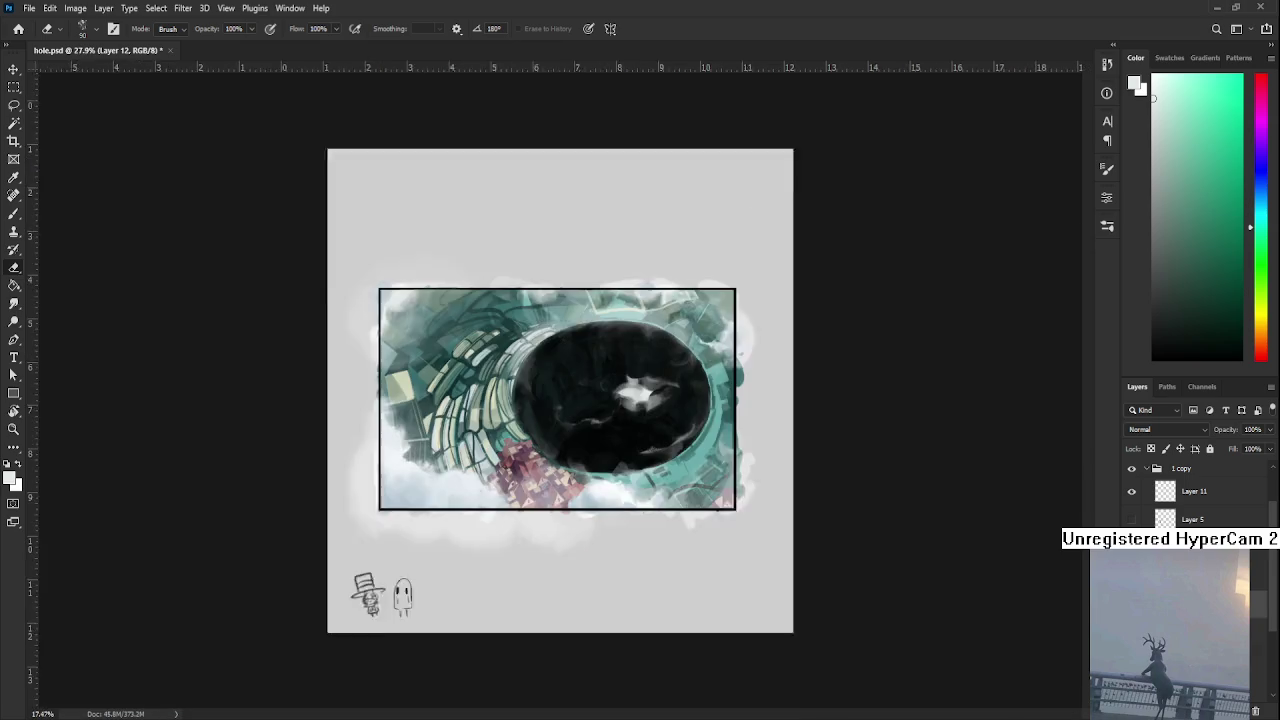
scroll(560, 500, up, 2)
scroll(533, 447, down, 1)
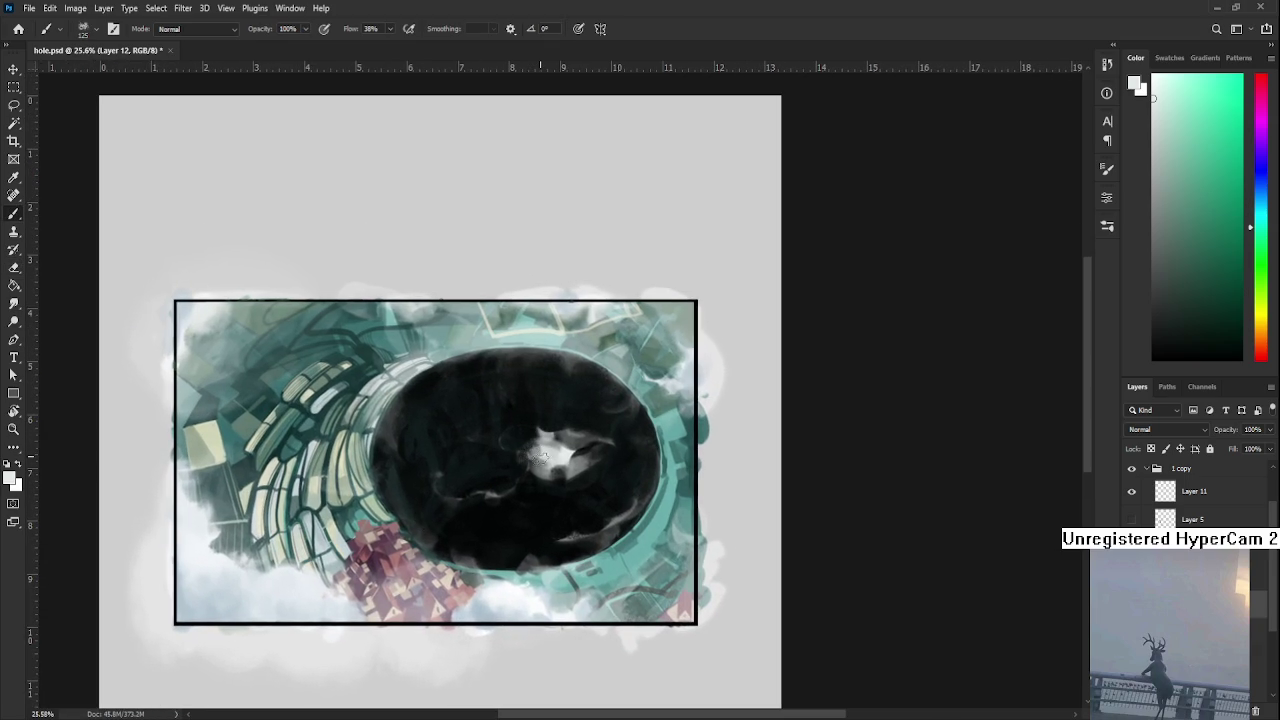
drag(540, 455, 530, 443)
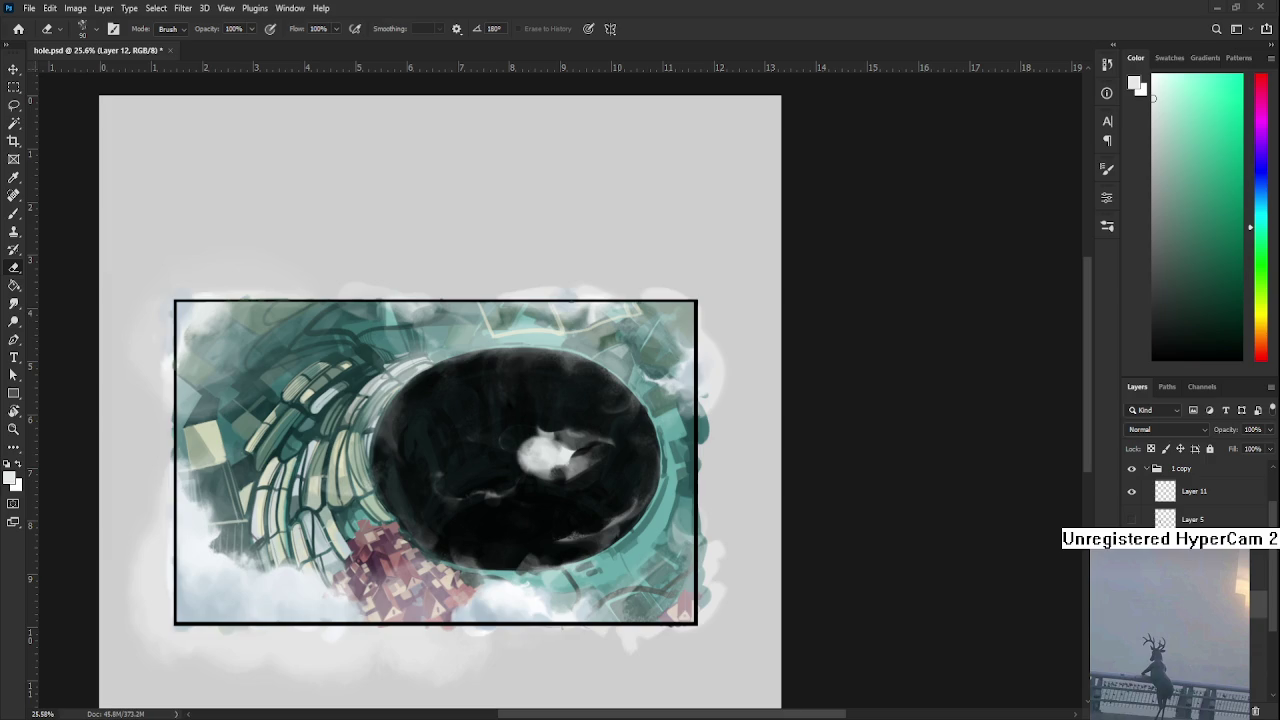
- Paint soft white patches down-left of the blob in the hole's centre, erasing between strokes
scroll(398, 507, up, 1)
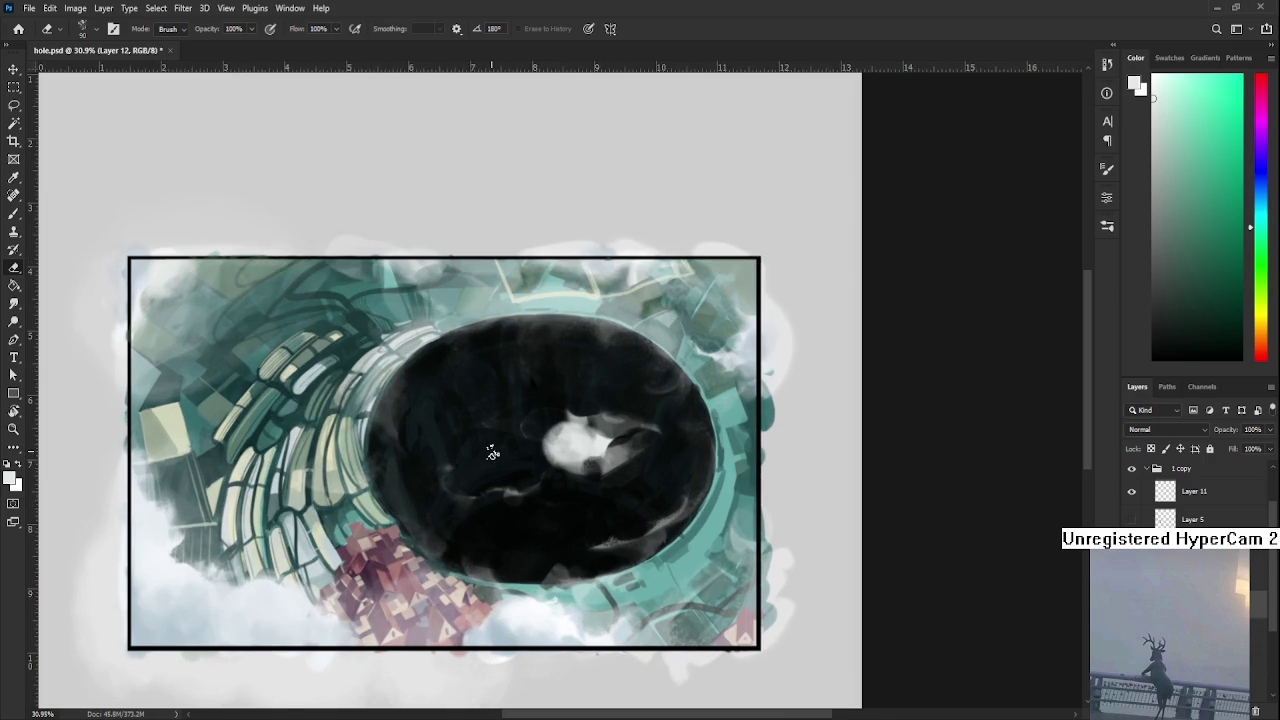
drag(518, 452, 533, 433)
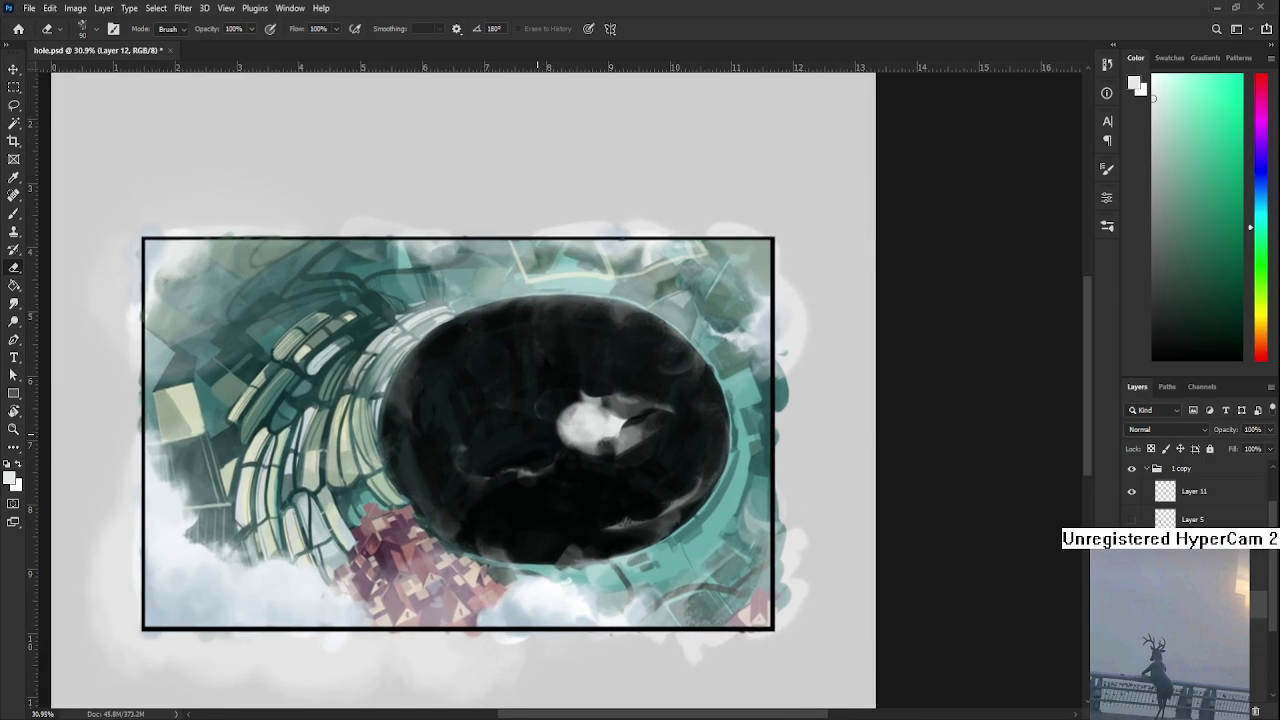
mouse_move(565, 430)
mouse_down()
mouse_move(545, 465)
mouse_move(555, 461)
mouse_up()
key(e)
key(b)
mouse_move(552, 447)
mouse_down()
mouse_move(556, 468)
mouse_move(550, 440)
mouse_move(527, 445)
mouse_move(570, 474)
mouse_up()
key(e)
key(b)
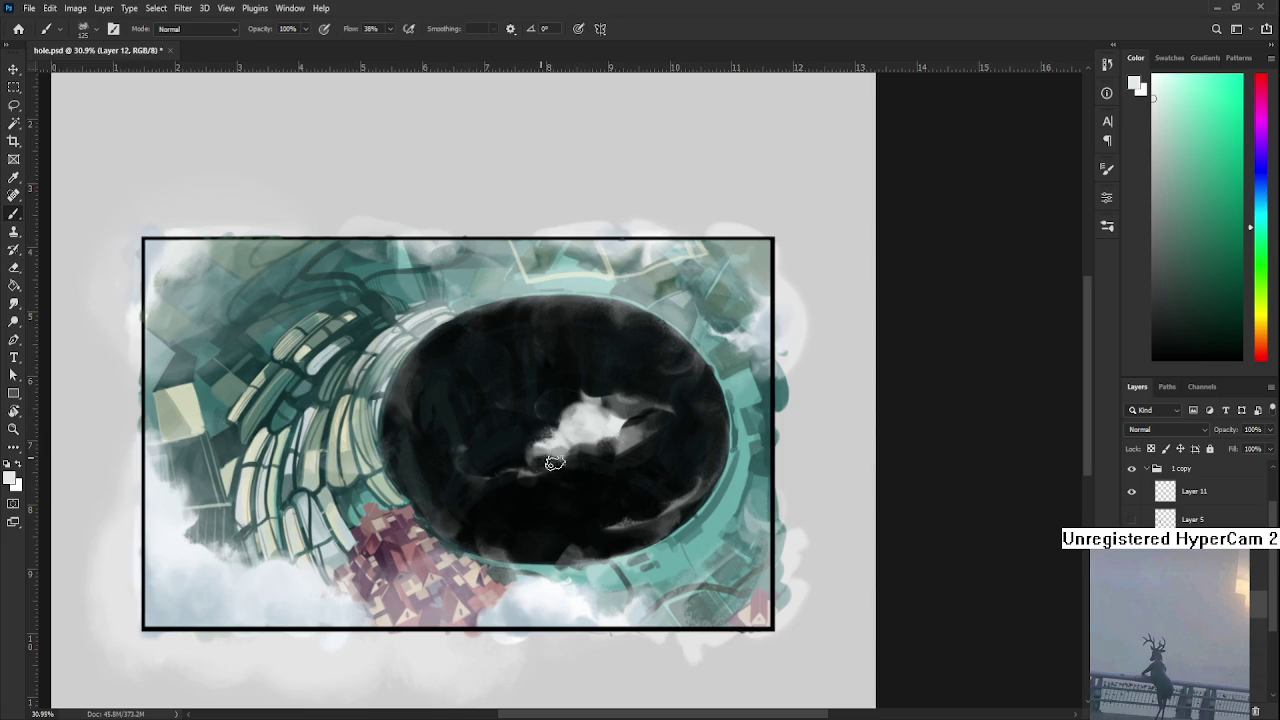
key(e)
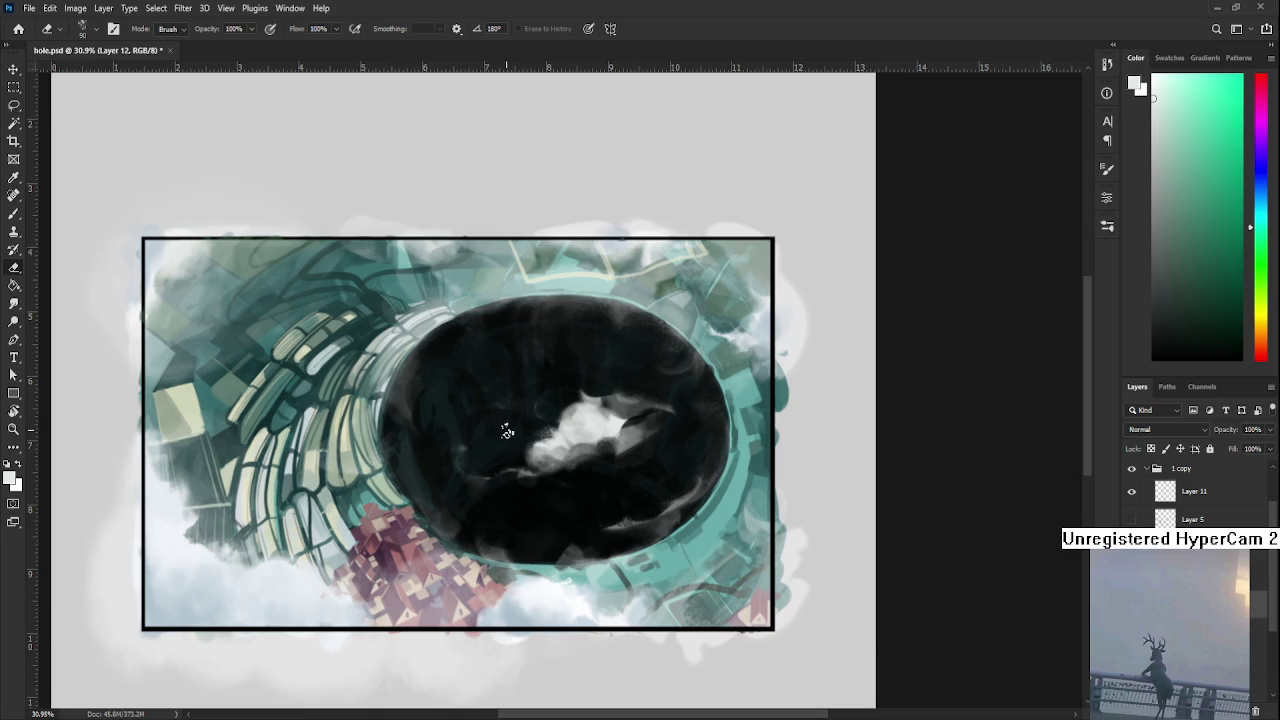
- Sample light blue-grey and cyan-white tints from the cloud for the brush
key(b)
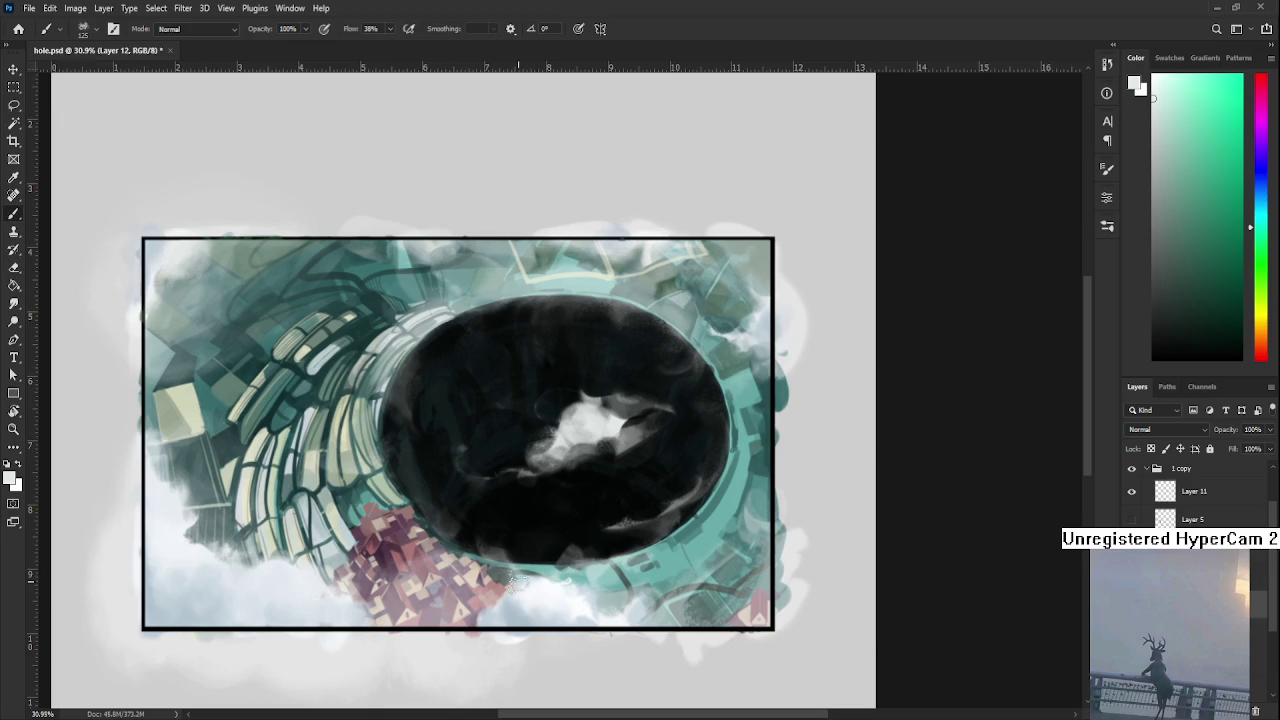
alt+click(523, 600)
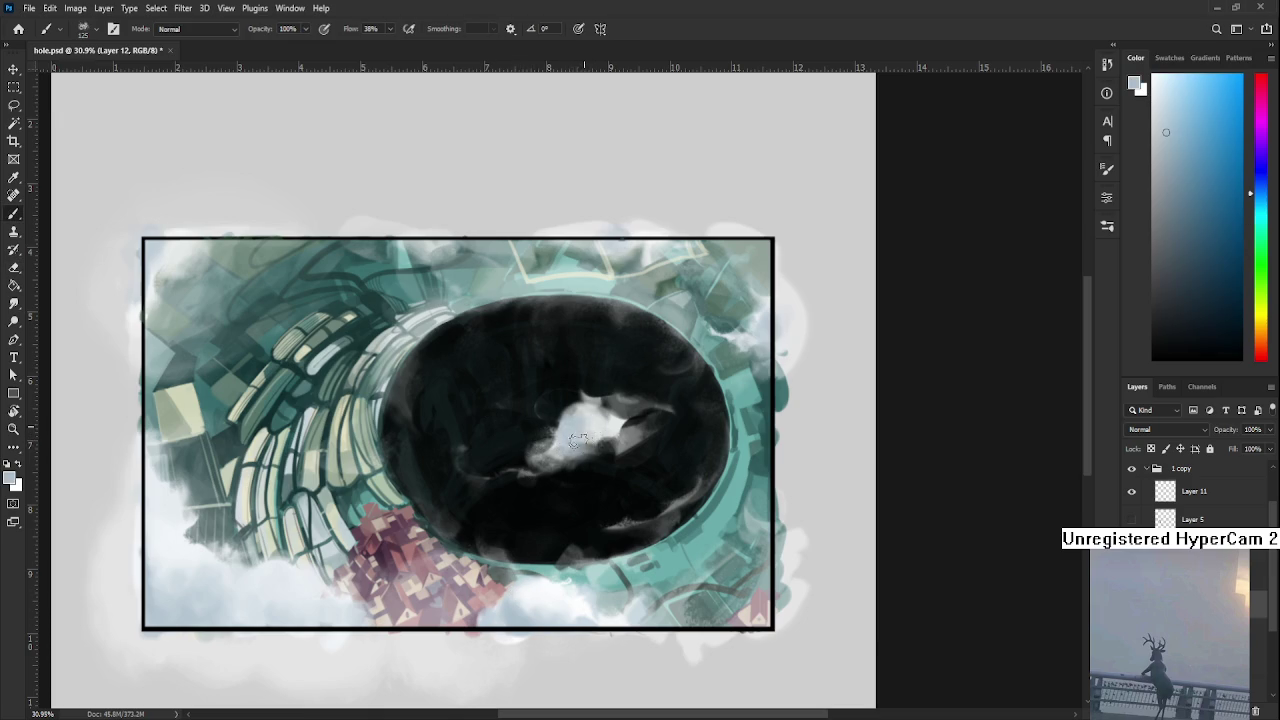
alt+click(614, 422)
alt+click(600, 415)
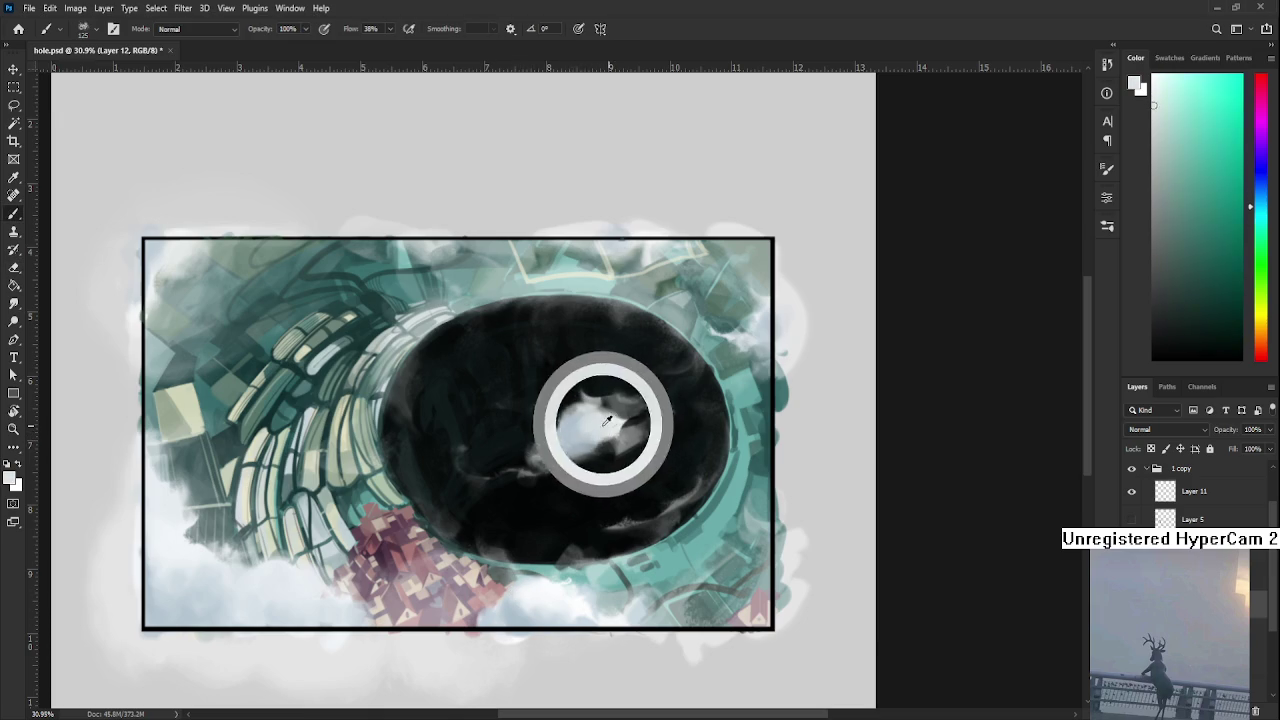
alt+click(585, 425)
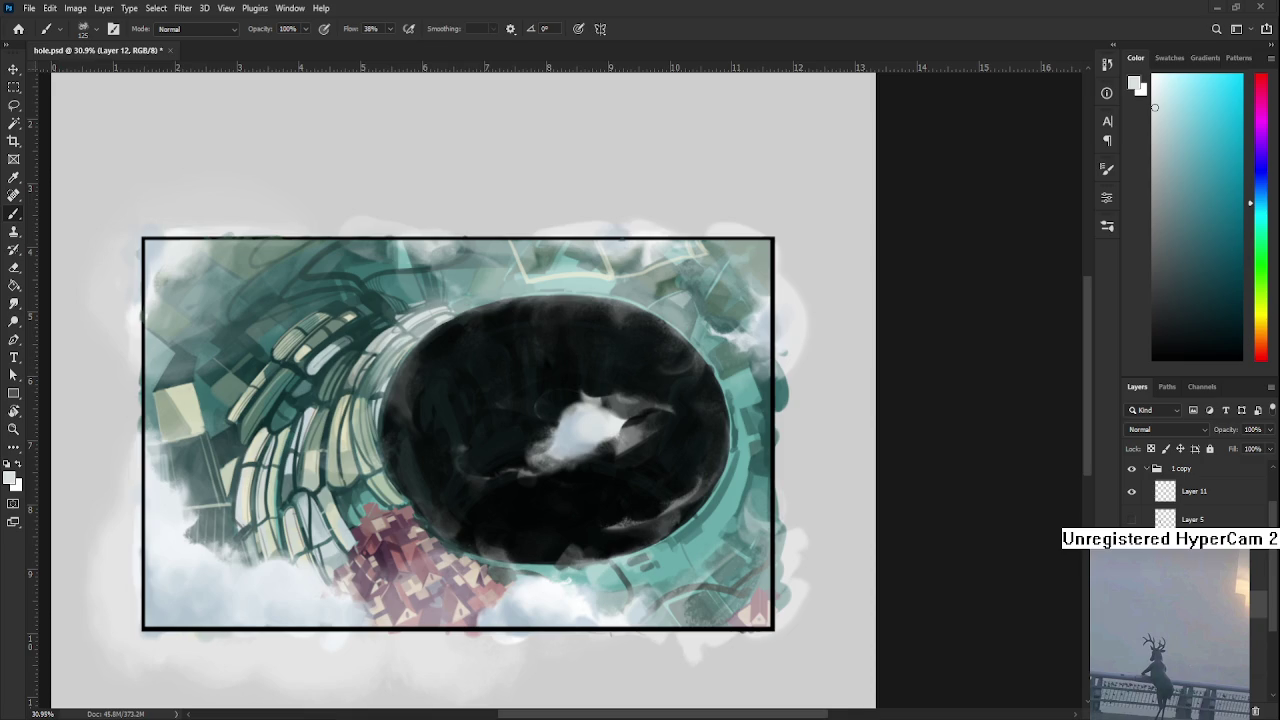
- Refine the white patch's edges with alternating eraser and soft-brush touches
key(e)
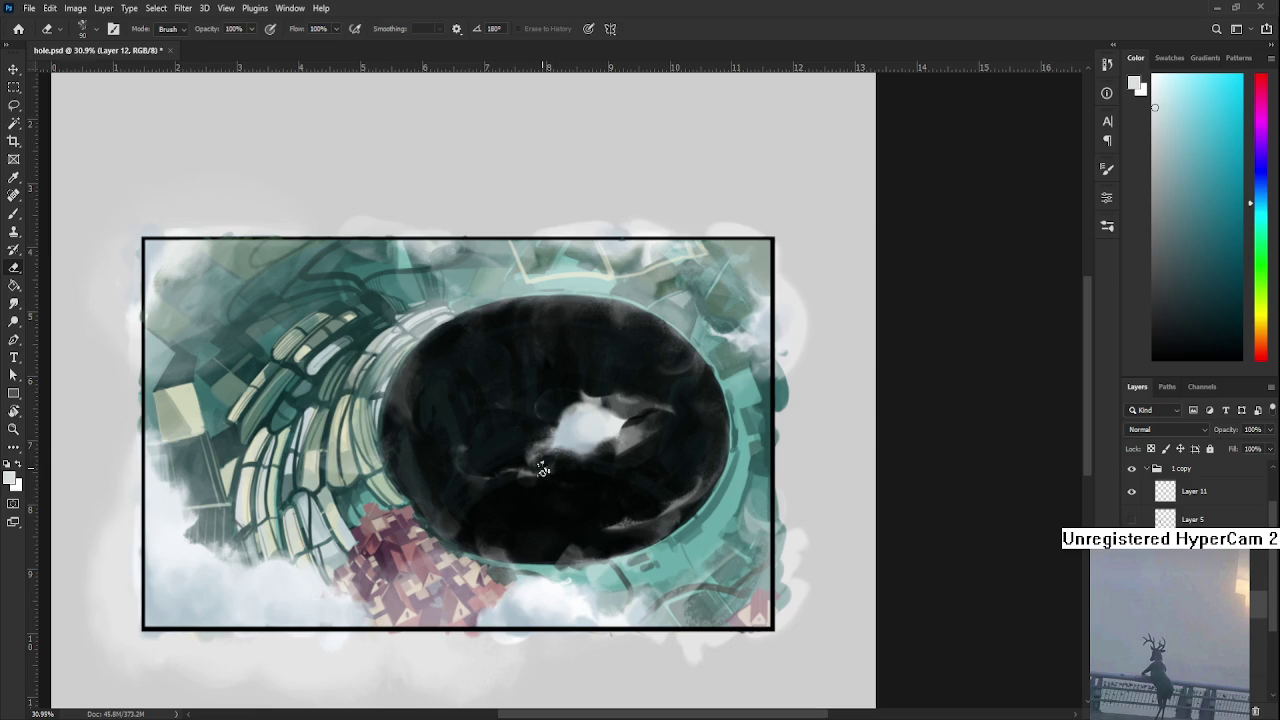
key(b)
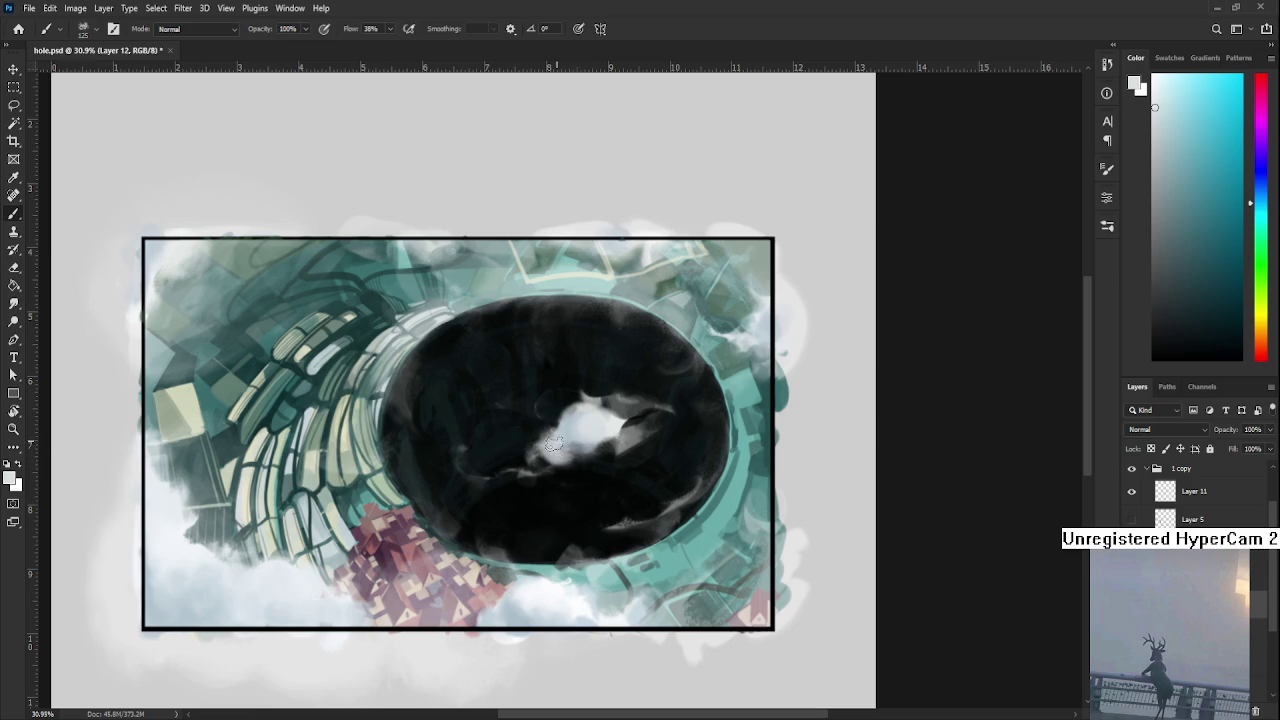
key(e)
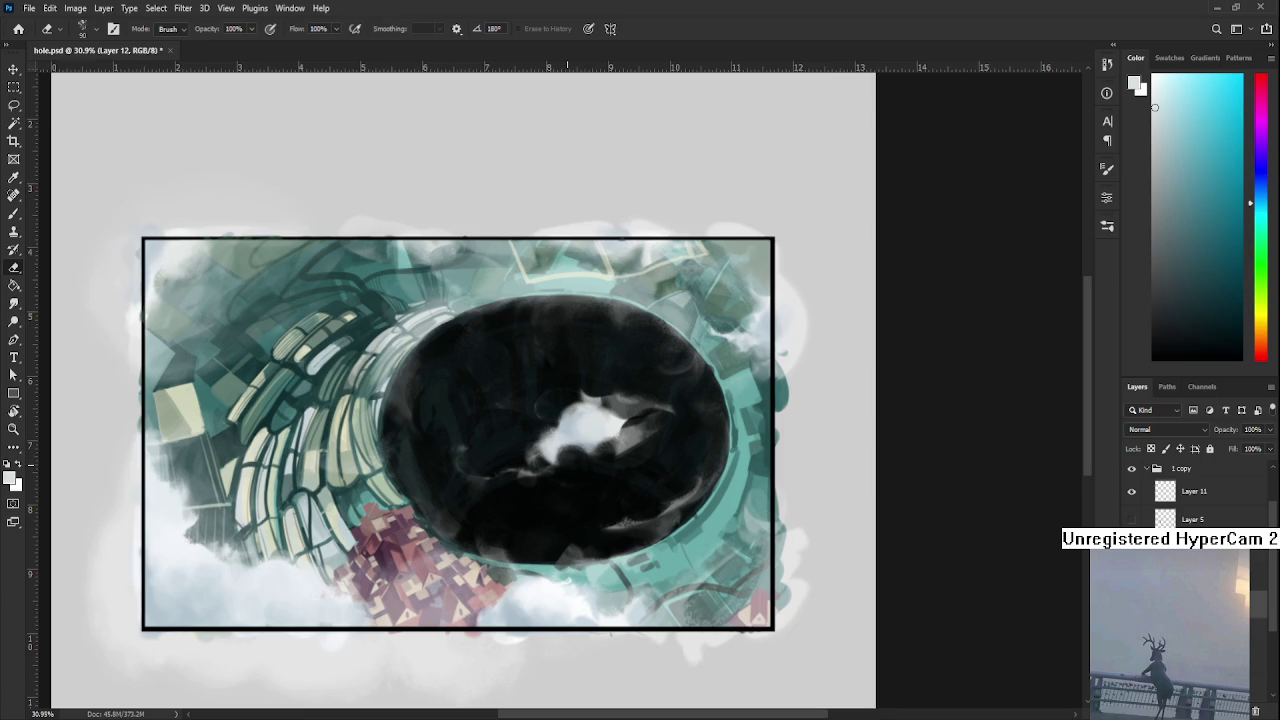
scroll(566, 464, down, 1)
- Erase most of the white blob in the hole, leaving a smaller grey patch
scroll(566, 464, down, 1)
key(b)
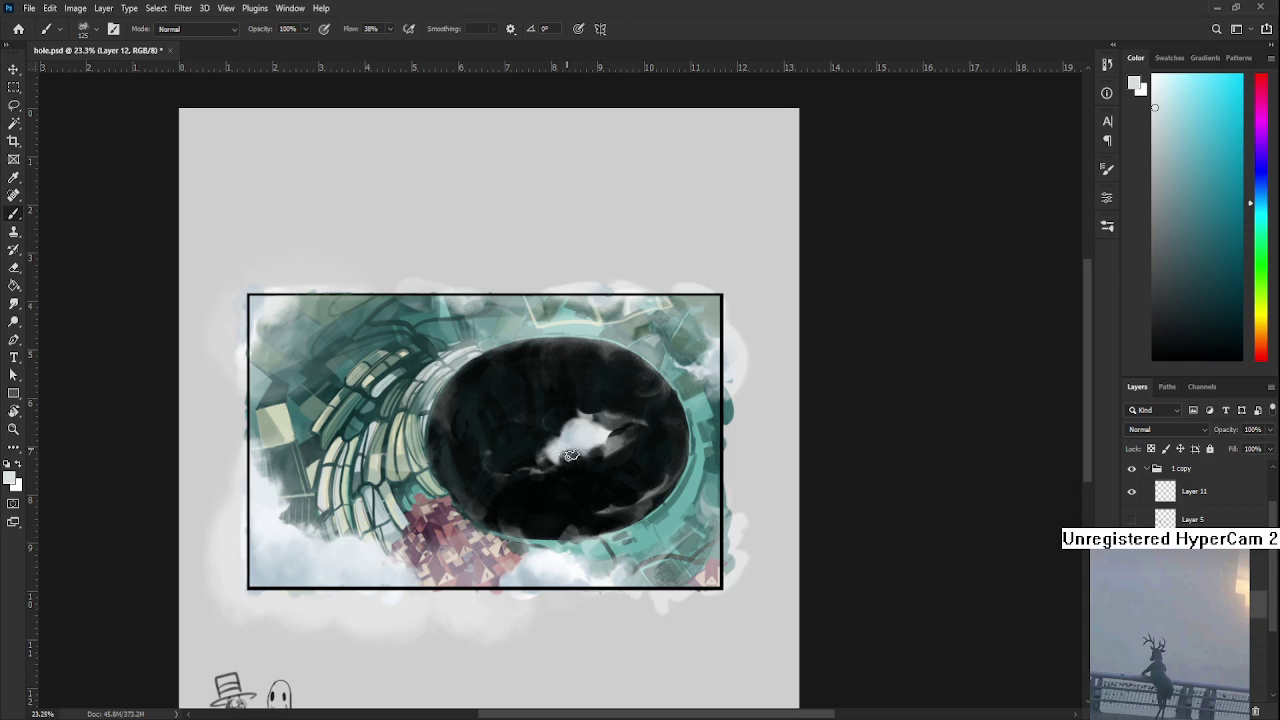
key(e)
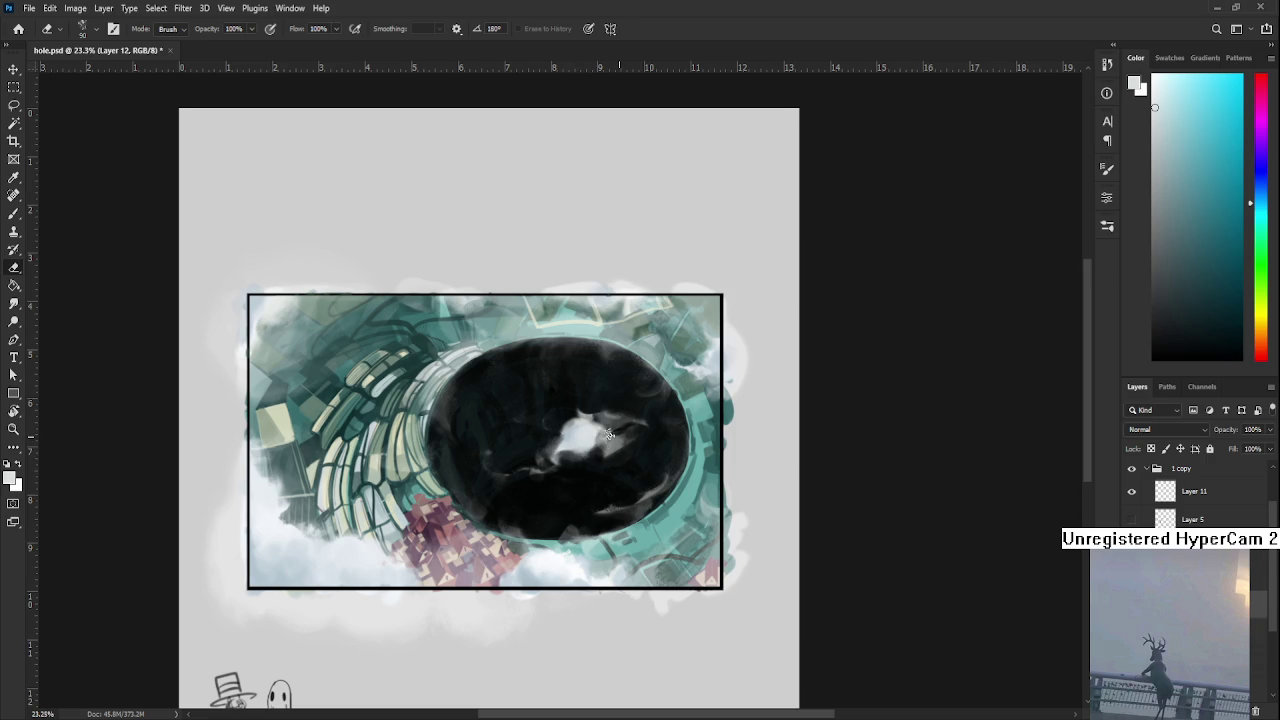
drag(605, 430, 591, 440)
- Zoom in on the hole and paint white around its centre
scroll(616, 450, down, 3)
scroll(614, 440, down, 2)
scroll(612, 420, up, 1)
scroll(608, 401, up, 2)
scroll(608, 401, up, 2)
scroll(608, 400, up, 2)
scroll(608, 400, up, 1)
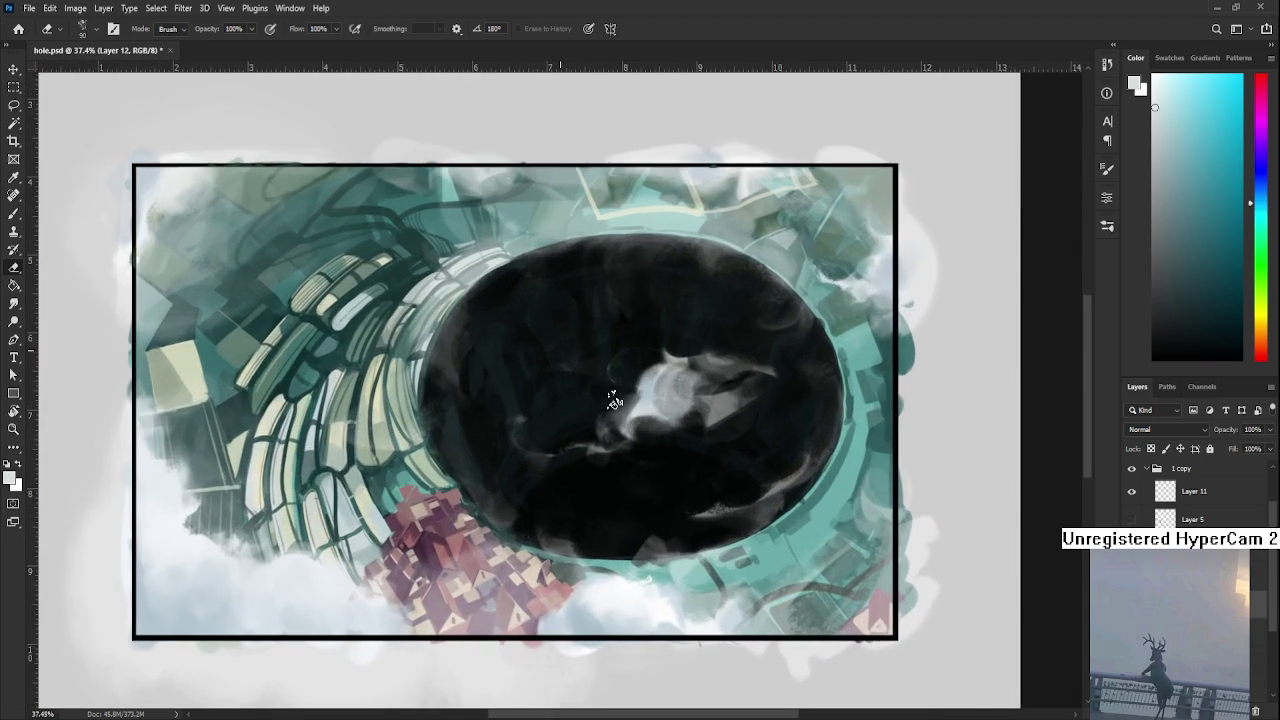
drag(573, 496, 366, 614)
key(b)
mouse_move(474, 505)
mouse_down()
mouse_move(511, 505)
mouse_move(499, 508)
mouse_up()
- Carve dark gaps into the white shape by alternating eraser and brush
key(e)
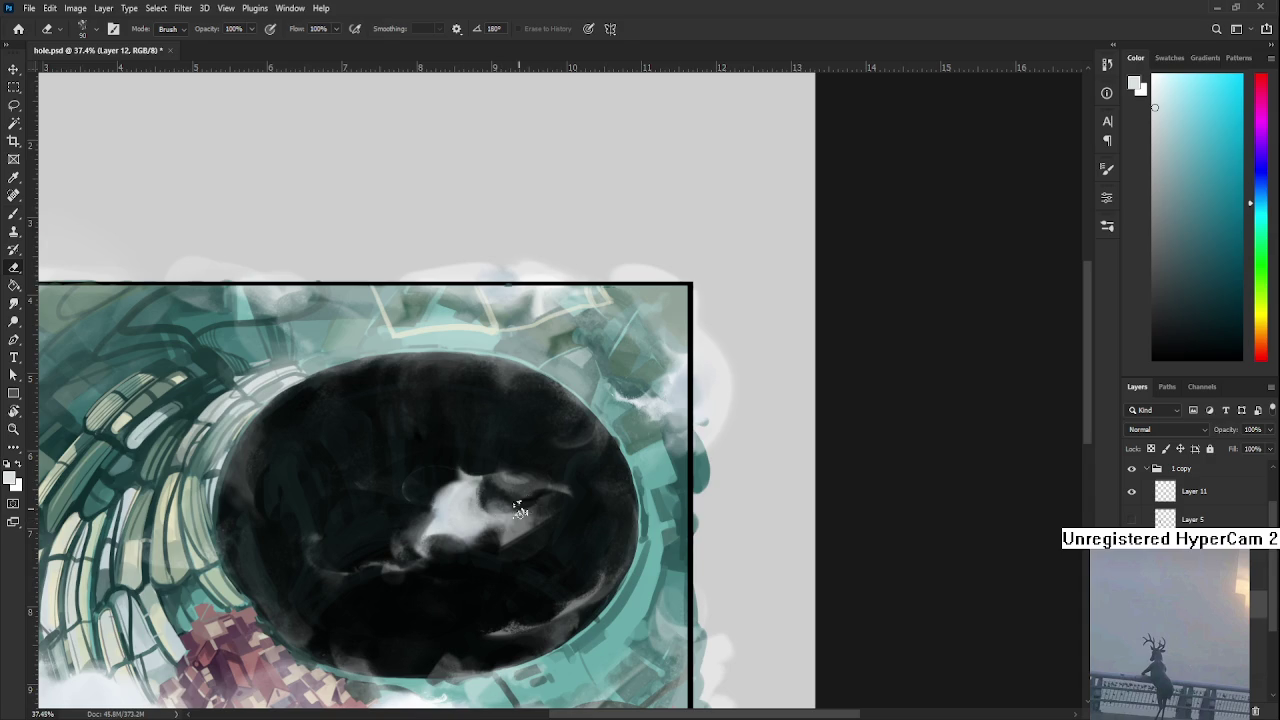
key(b)
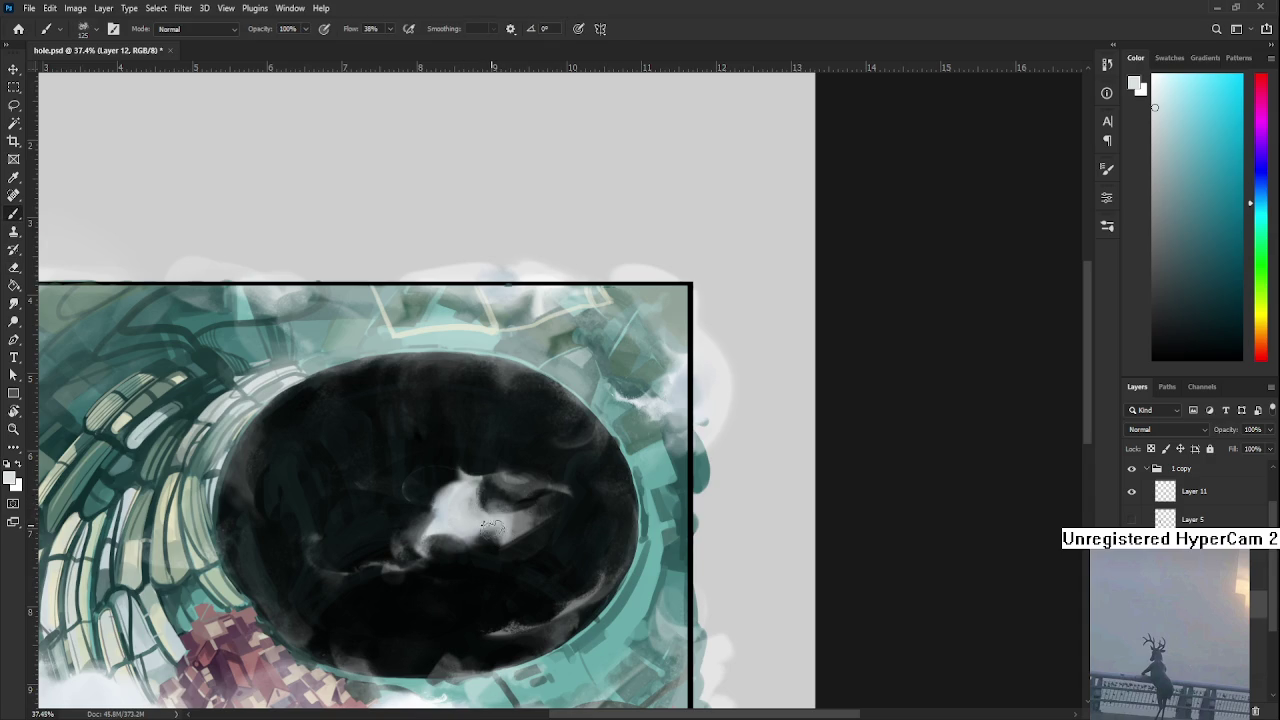
key(e)
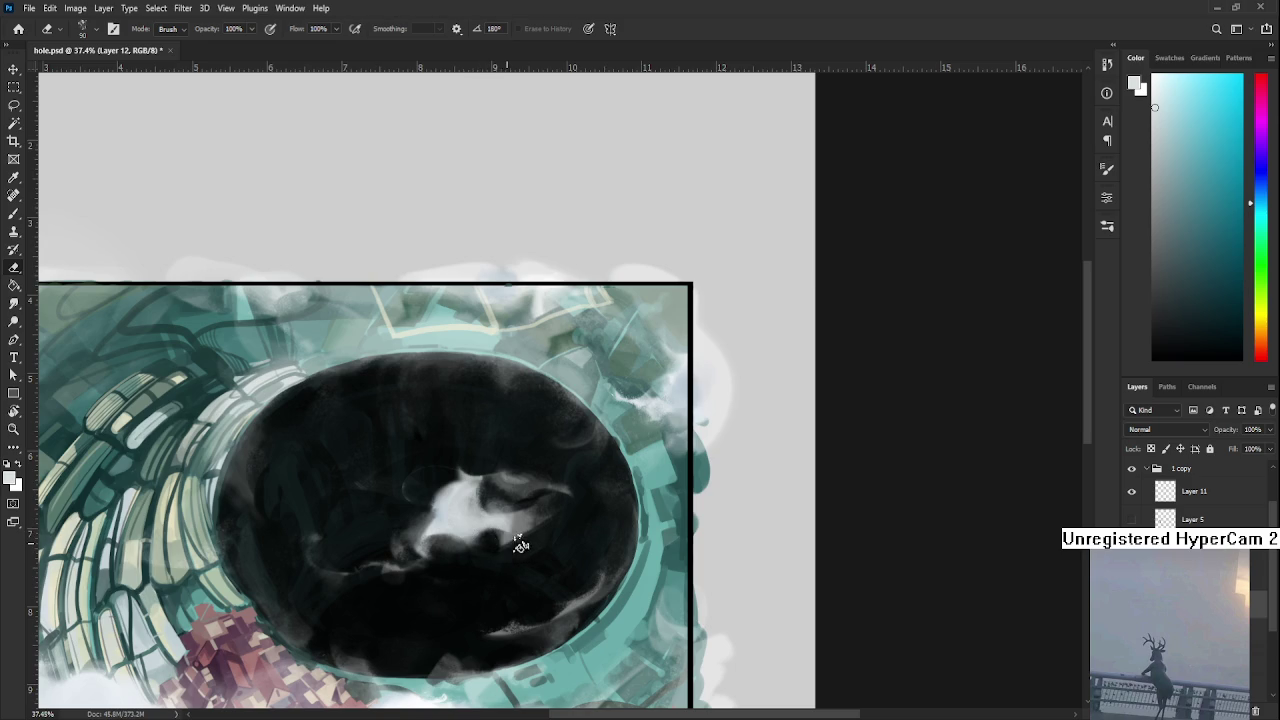
key(b)
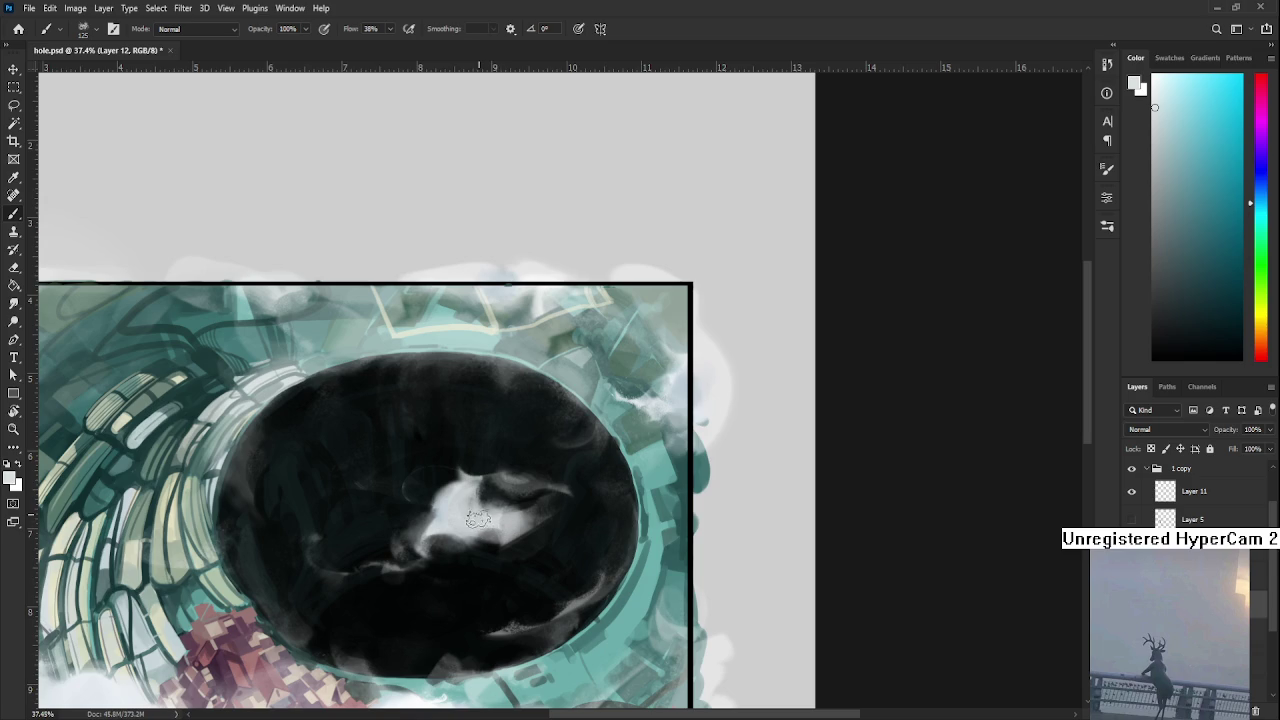
key(e)
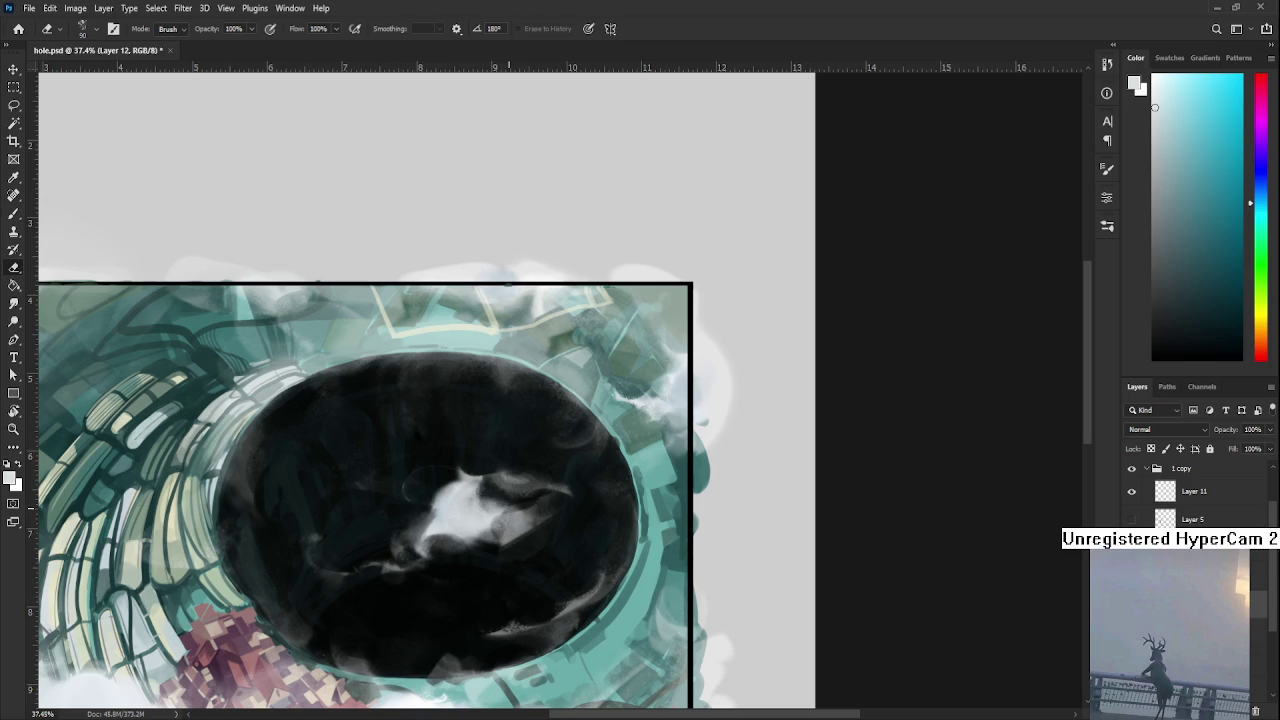
scroll(490, 466, down, 1)
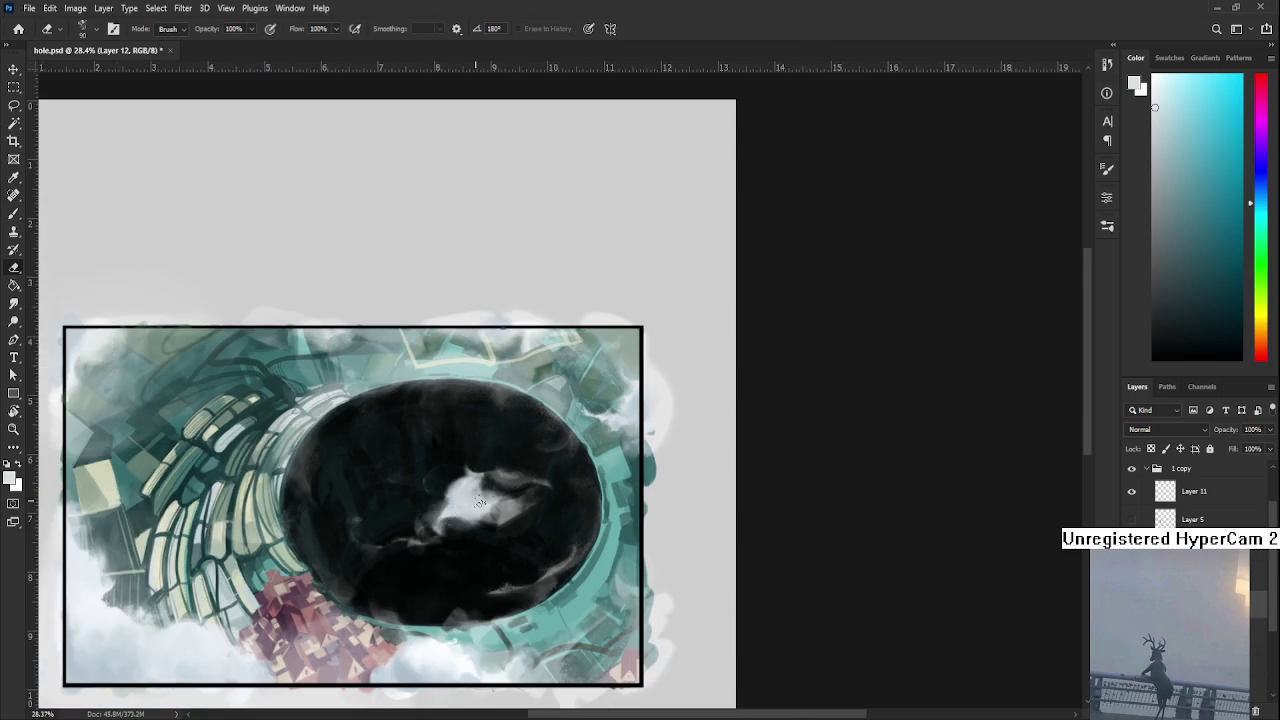
- Lightly erase and soften the white patch in the hole into a smaller wisp
scroll(510, 478, down, 1)
scroll(527, 489, up, 1)
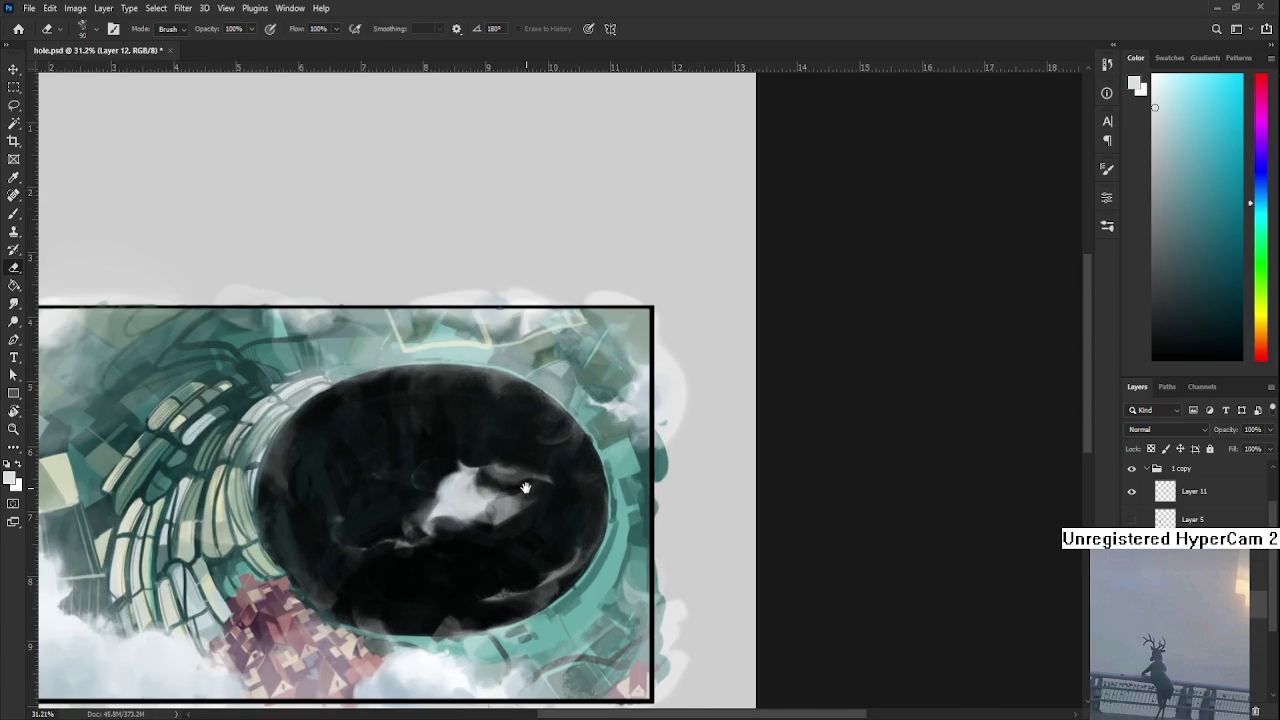
drag(525, 488, 593, 458)
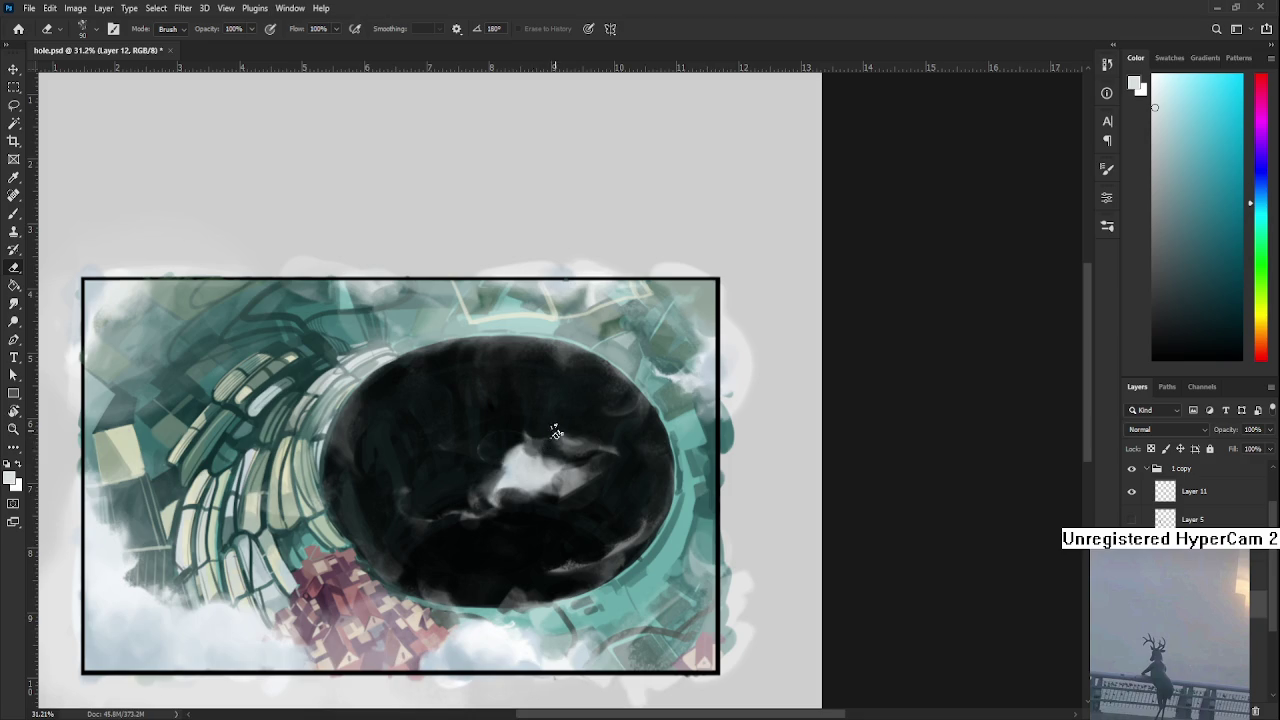
drag(550, 434, 538, 436)
drag(560, 436, 556, 440)
key(b)
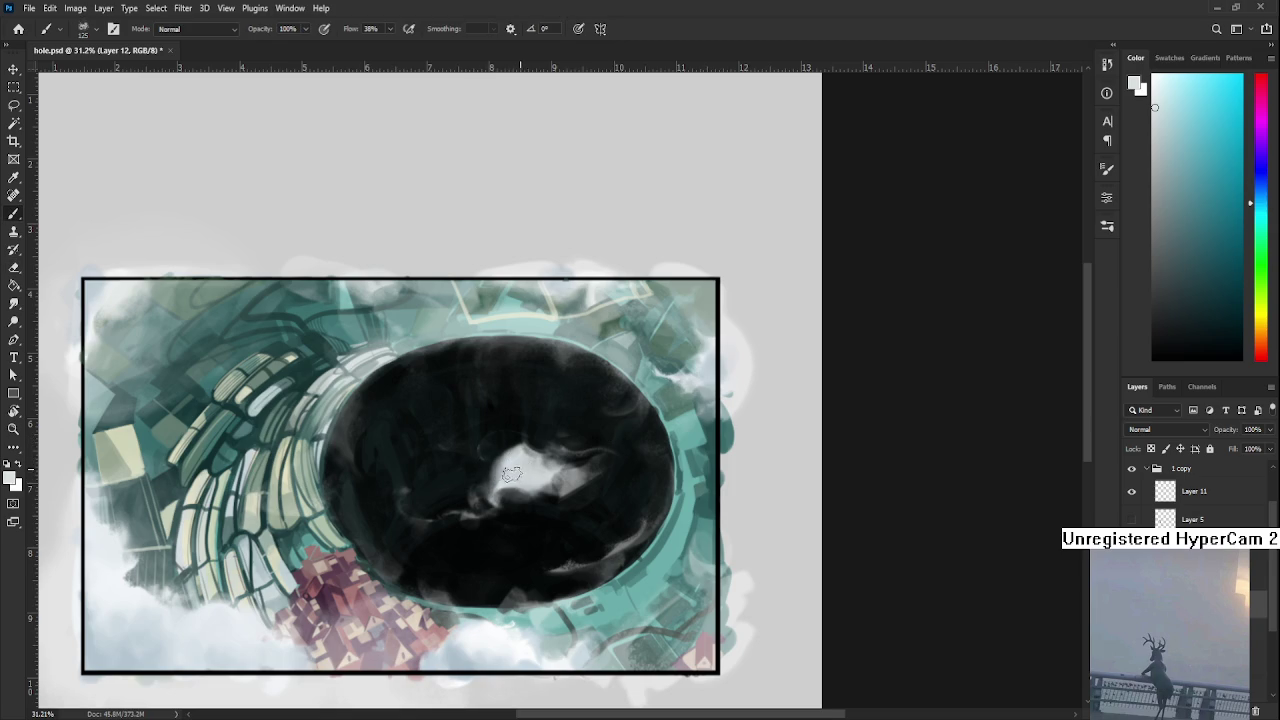
key(e)
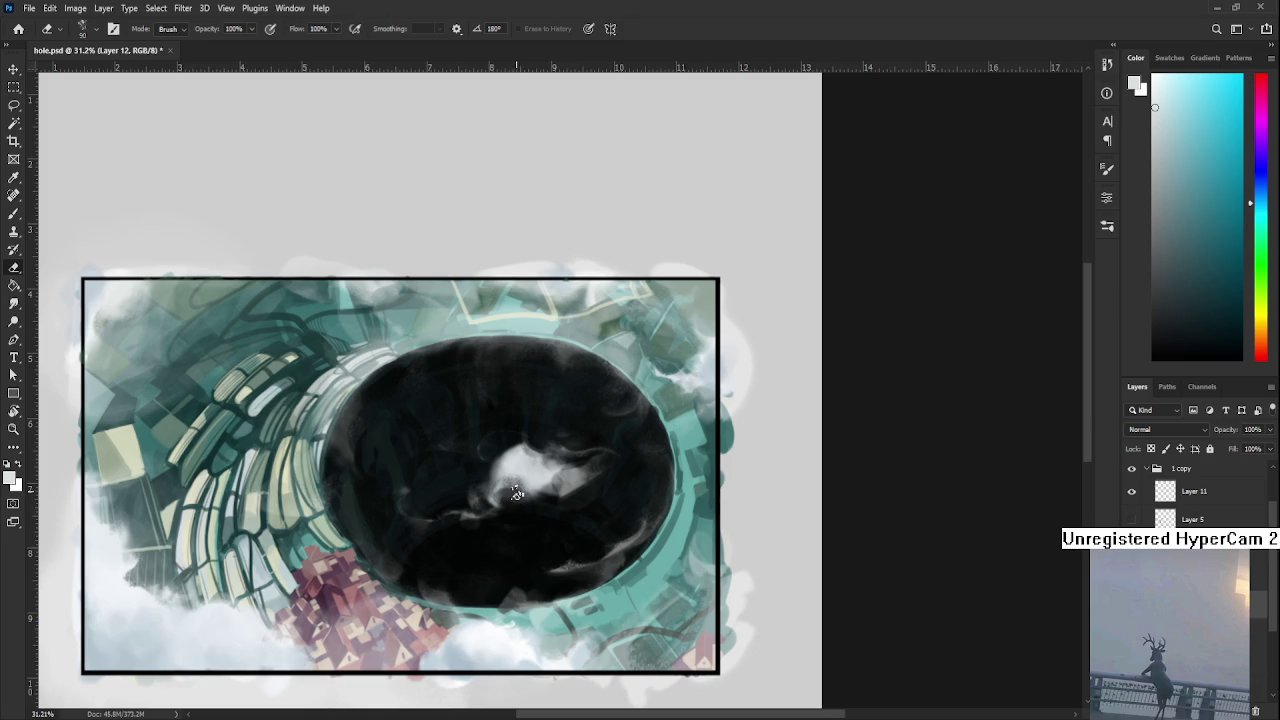
- Zoom out and reframe the view to see the whole painting
drag(520, 480, 528, 512)
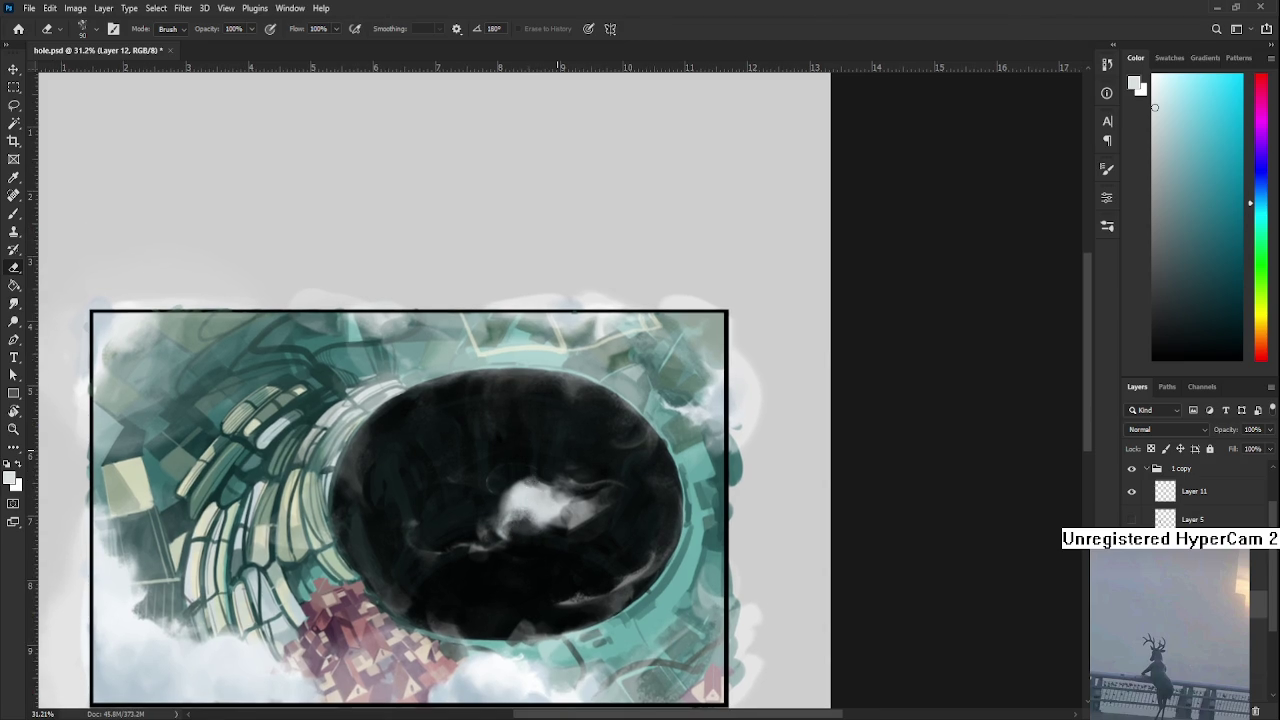
scroll(565, 450, down, 3)
scroll(565, 440, down, 3)
scroll(568, 430, down, 3)
scroll(570, 420, down, 2)
scroll(570, 420, up, 3)
scroll(575, 415, up, 4)
scroll(588, 405, up, 2)
drag(535, 477, 368, 604)
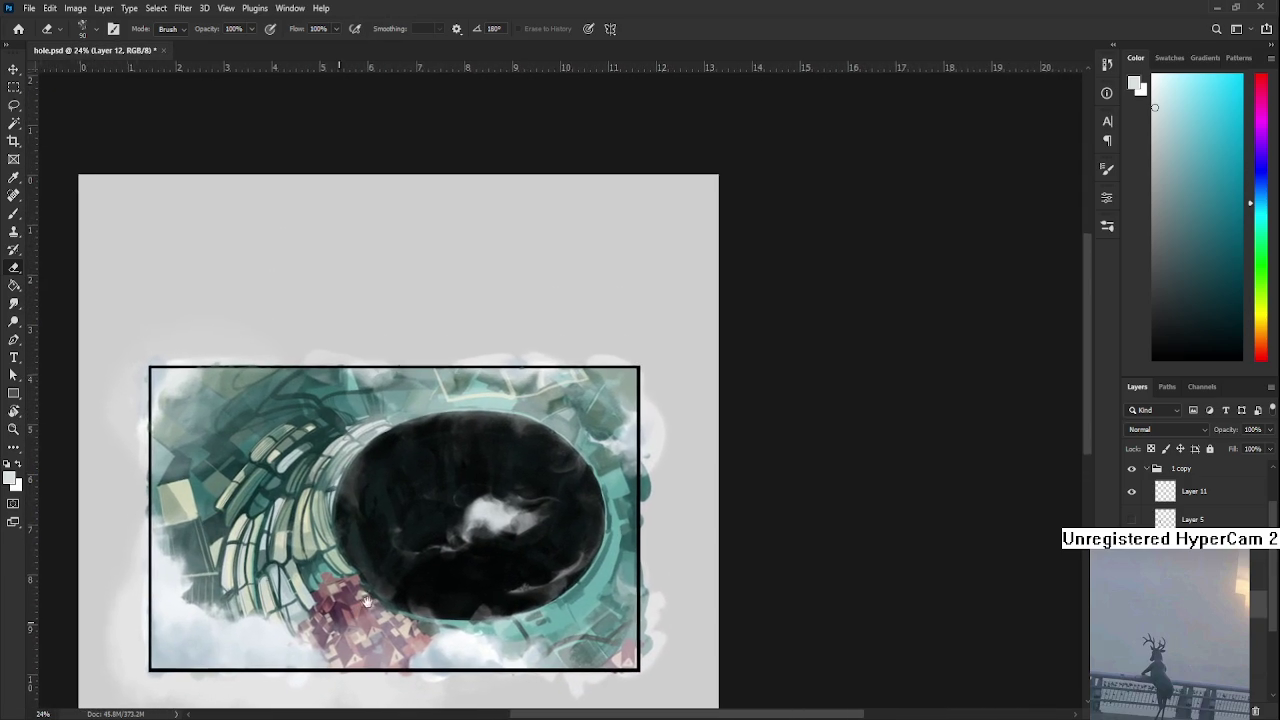
- Lasso the white patch and Free Transform it smaller and lower right
key(l)
drag(550, 485, 490, 575)
key(ctrl+t)
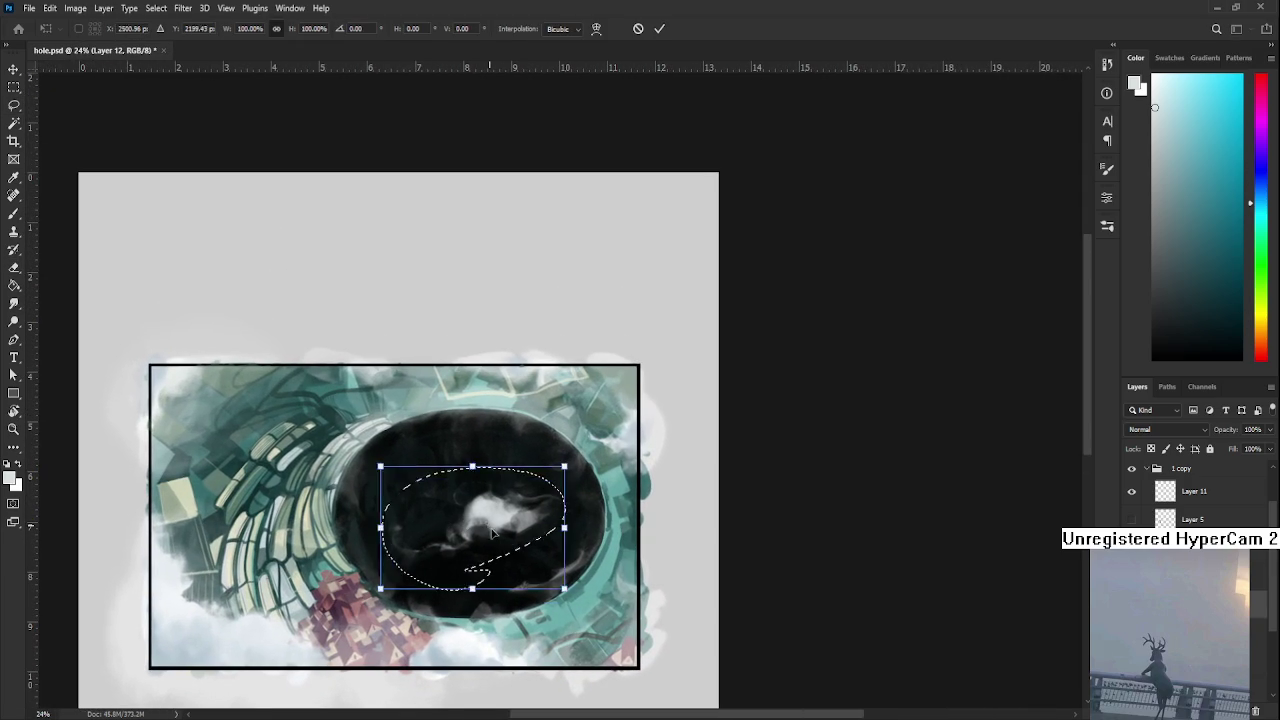
drag(490, 528, 572, 548)
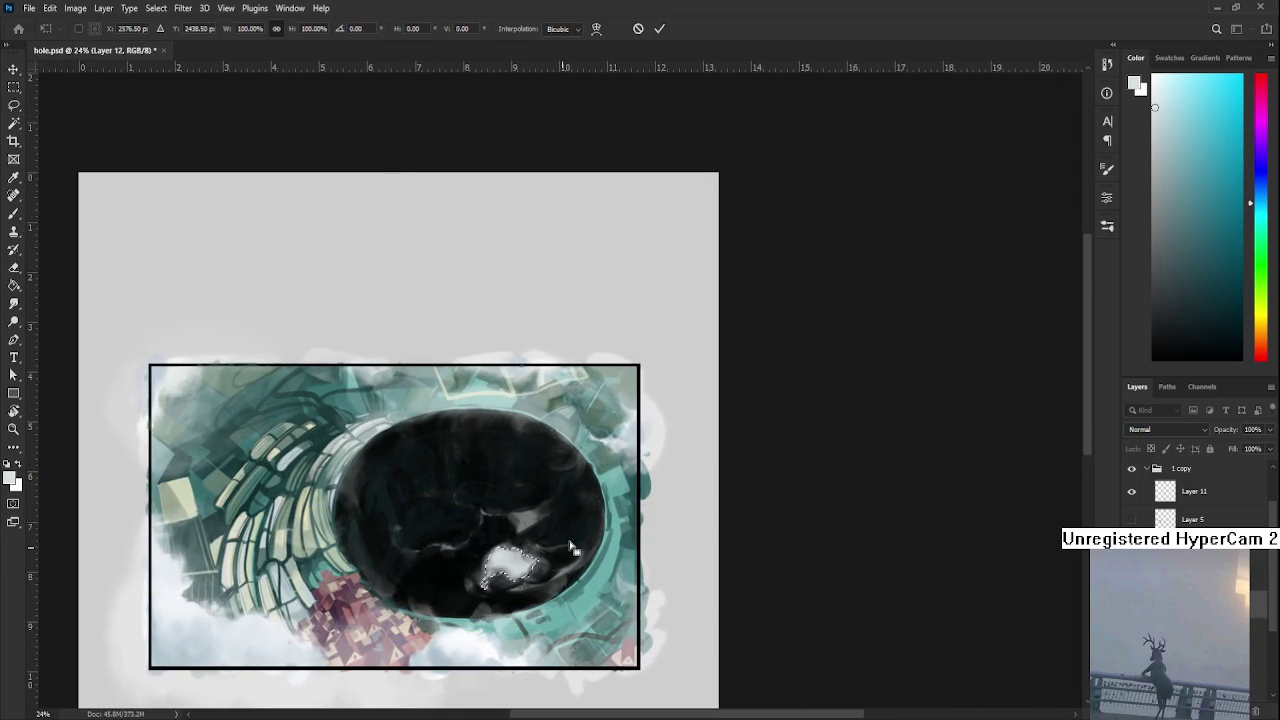
key(Return)
key(ctrl+d)
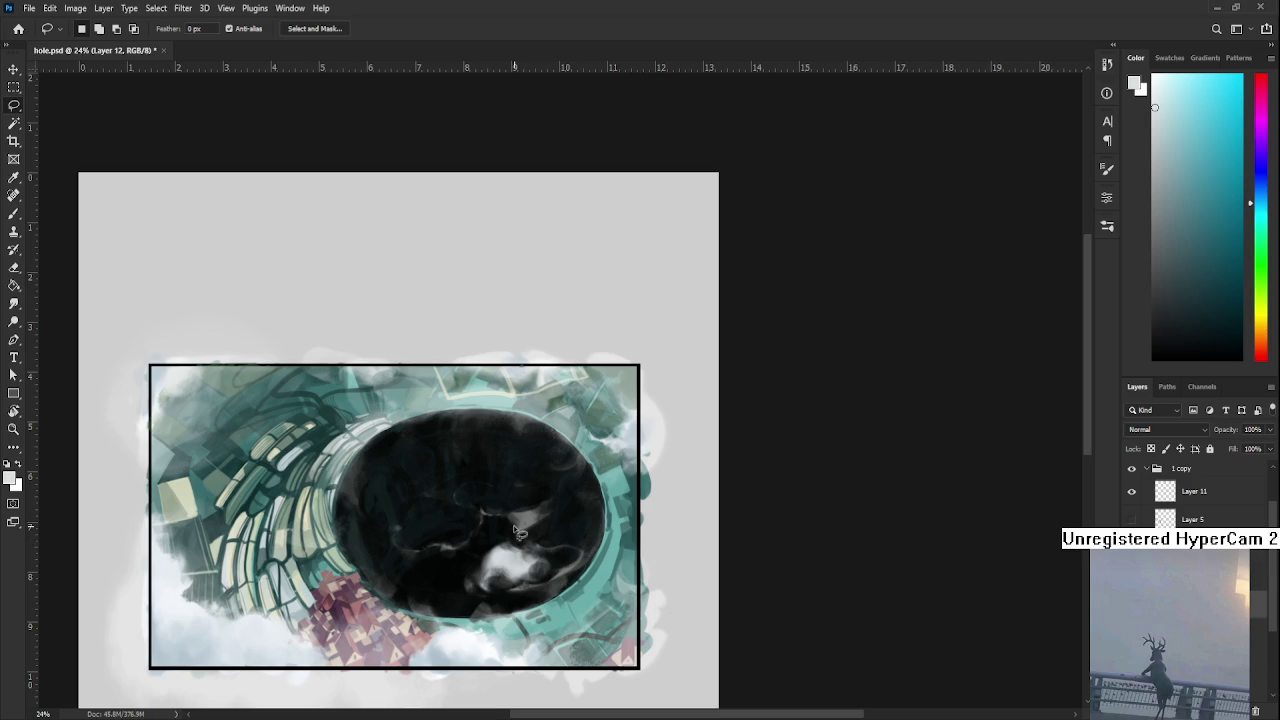
- Erase light strokes in the hole, sample its dark colour, then lasso and delete the white patch
key(b)
key(e)
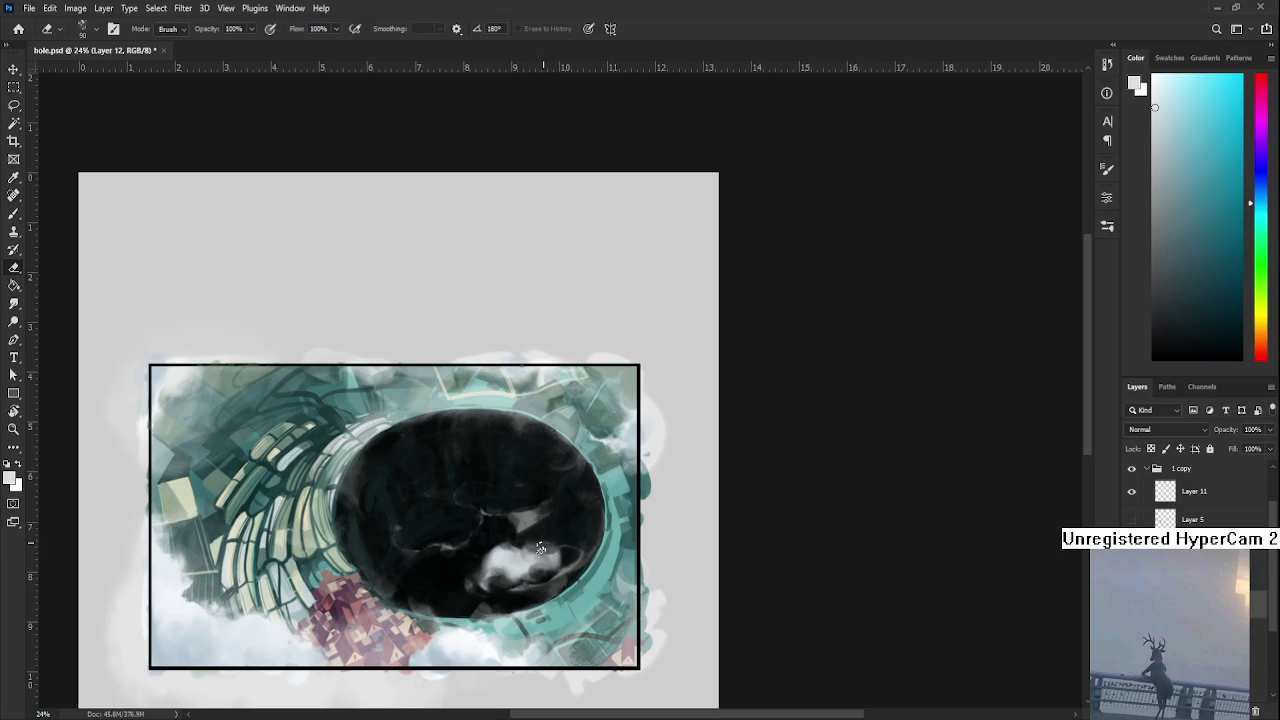
drag(556, 549, 545, 553)
key(b)
alt+click(518, 556)
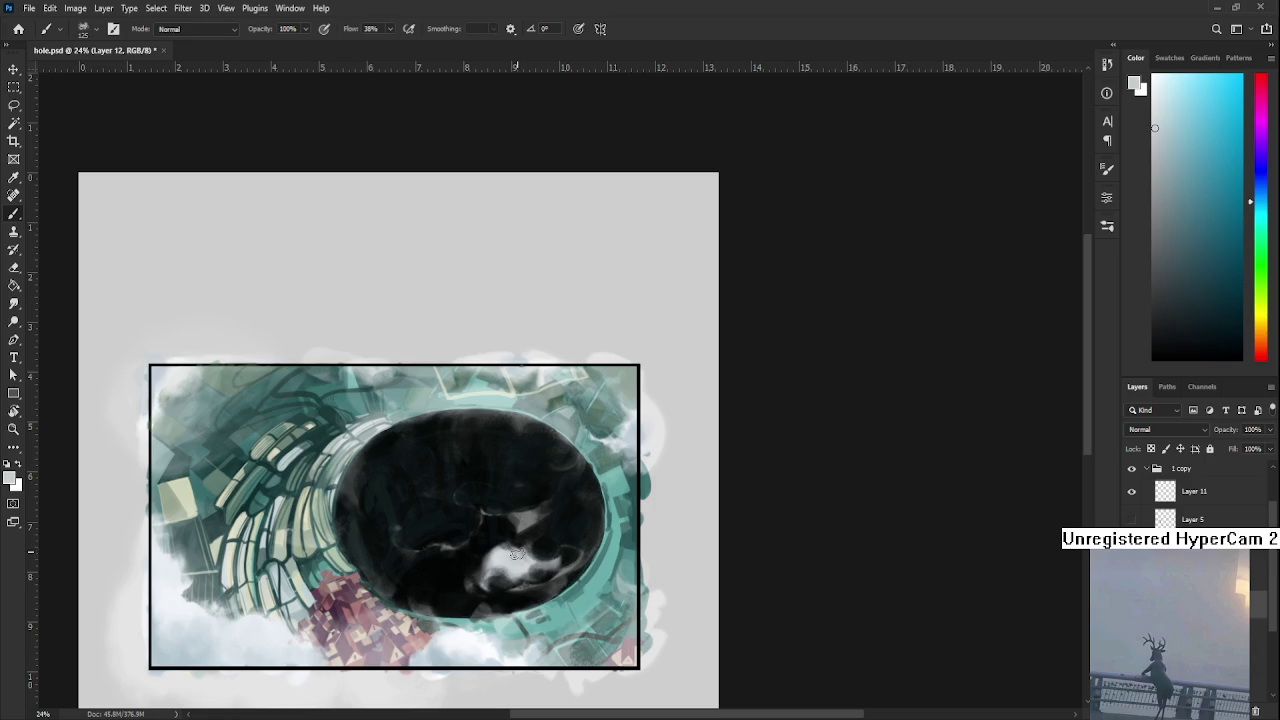
key(l)
drag(470, 560, 585, 554)
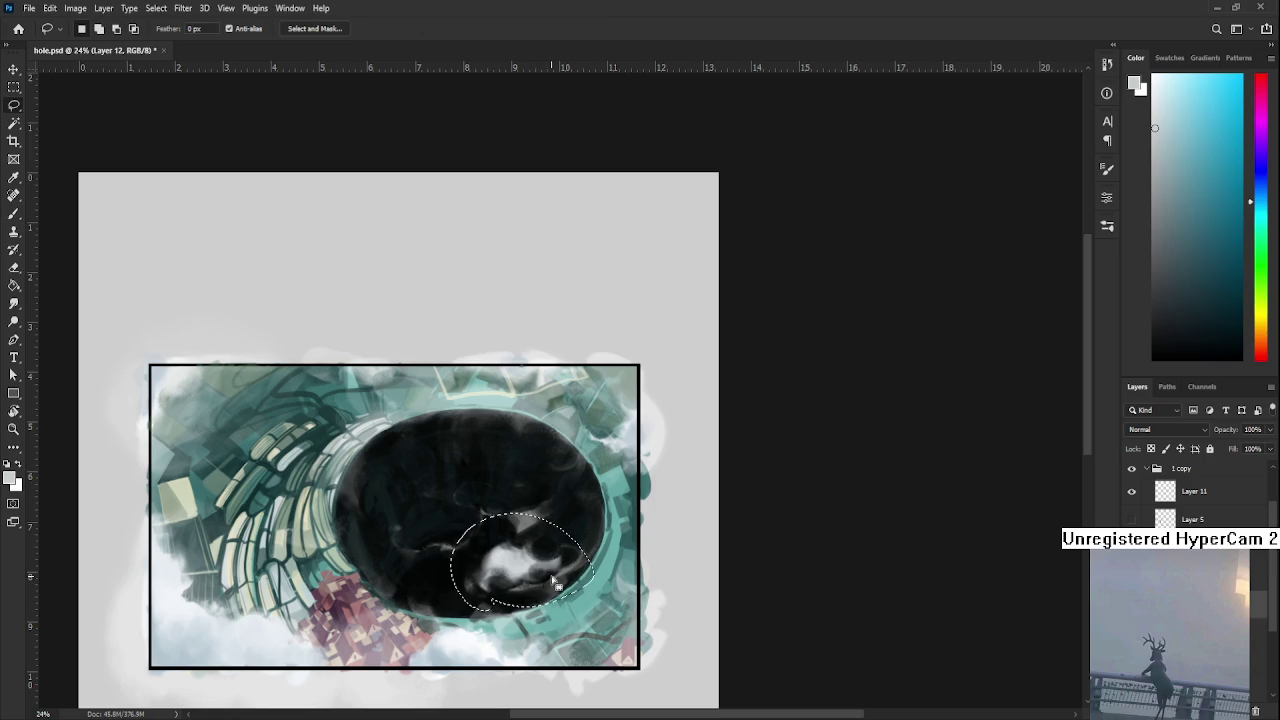
key(Delete)
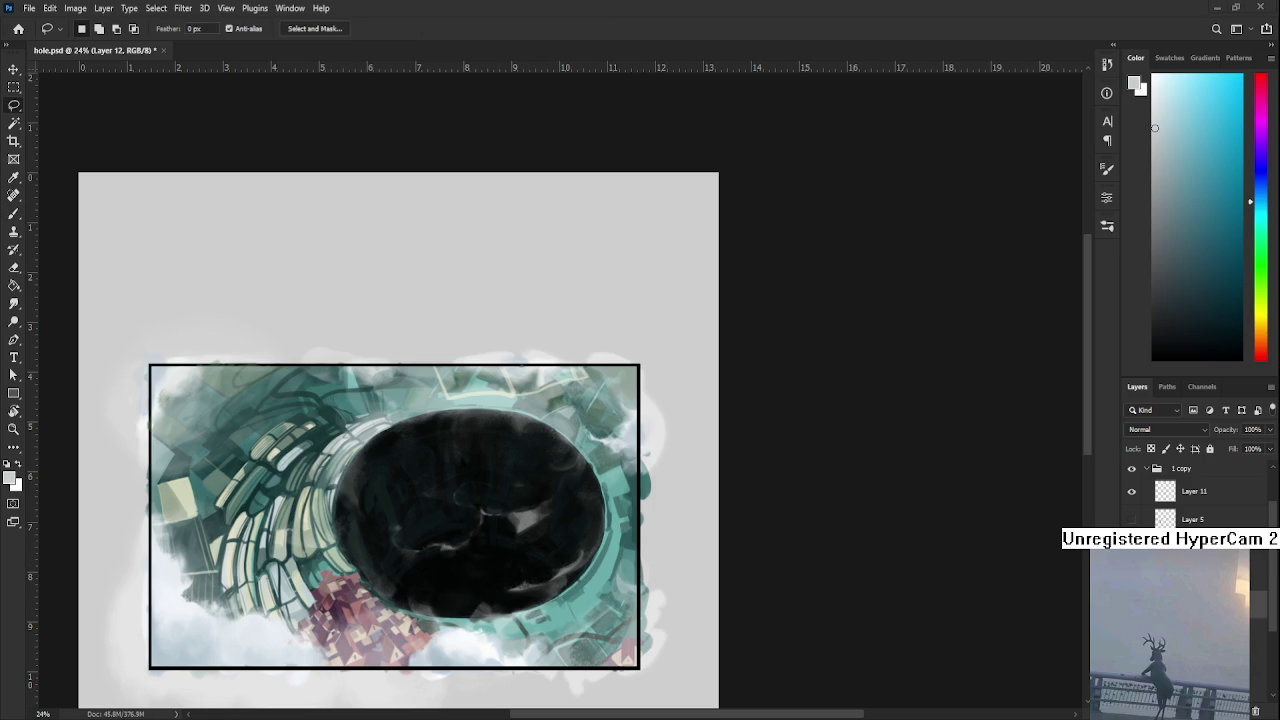
scroll(533, 538, up, 1)
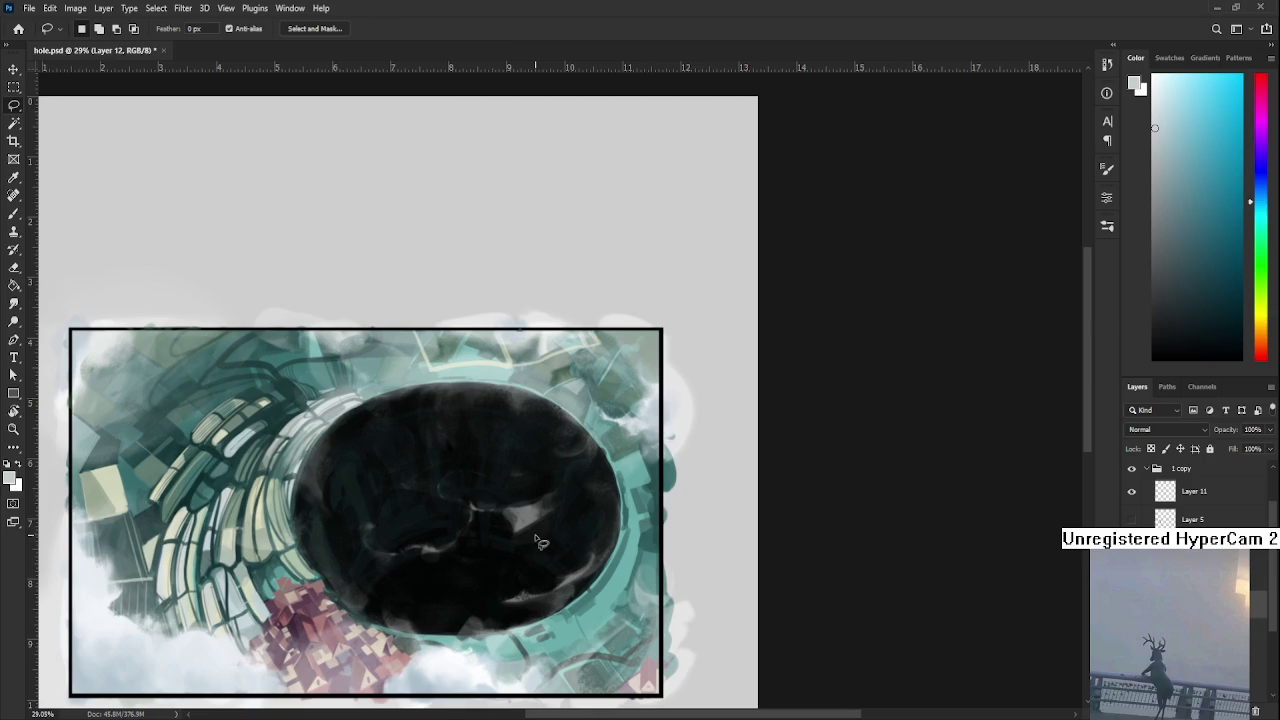
- Paint a short stroke inside the hole with a smaller brush, then undo it
key(b)
key(bracketleft)
key(bracketleft)
key(bracketleft)
mouse_move(541, 524)
mouse_down()
mouse_move(508, 545)
mouse_move(615, 584)
mouse_up()
key(ctrl+z)
key(e)
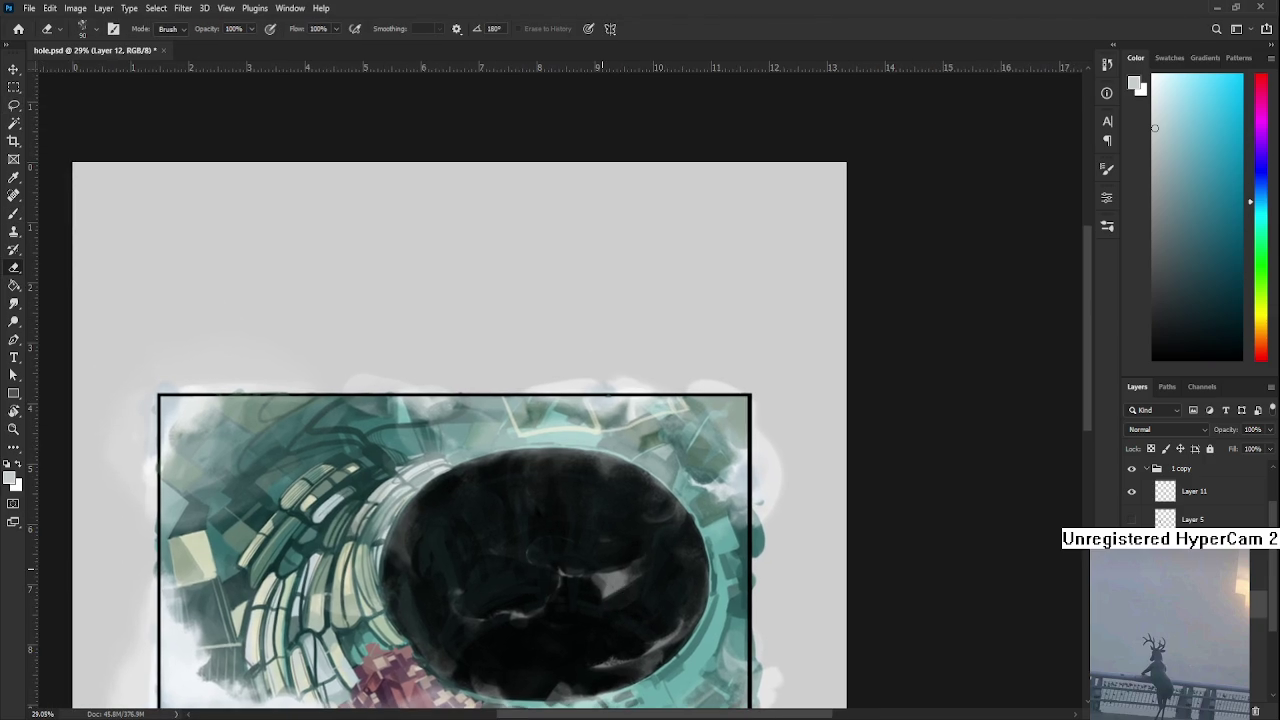
- Set the foreground to pure white and dab a small fleck in the hole's upper left
click(1153, 76)
key(b)
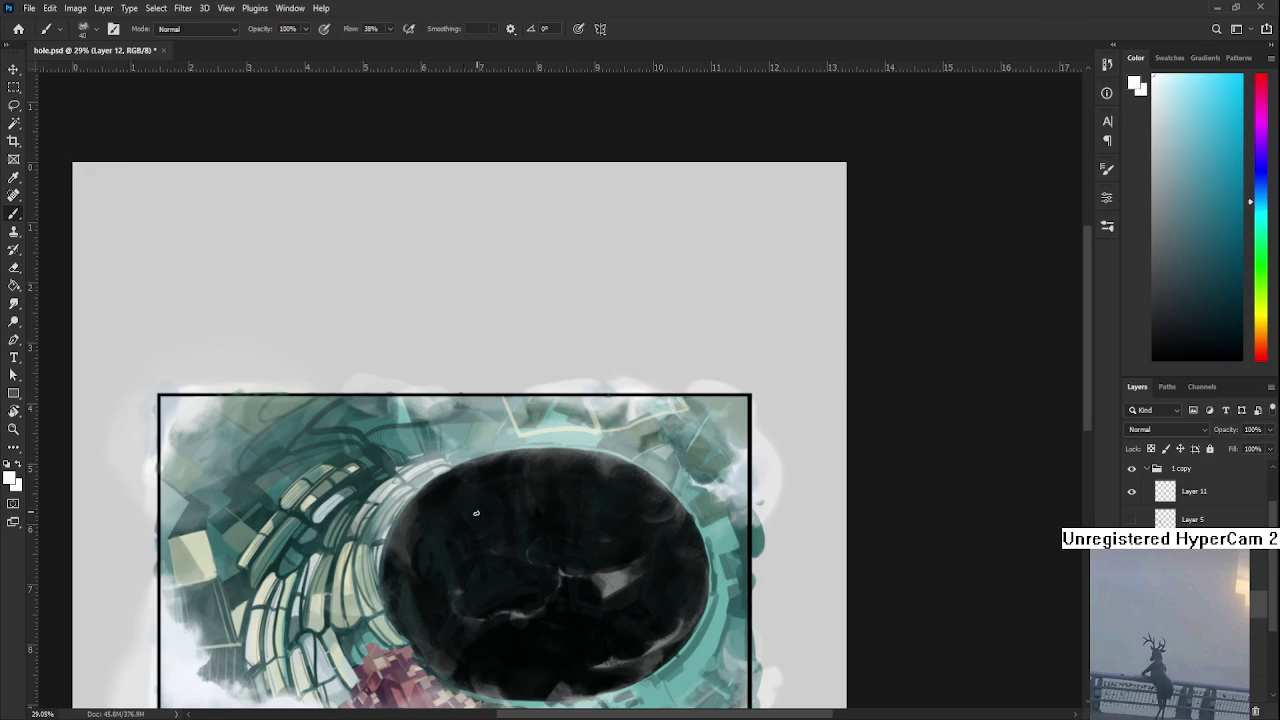
click(460, 540)
key(e)
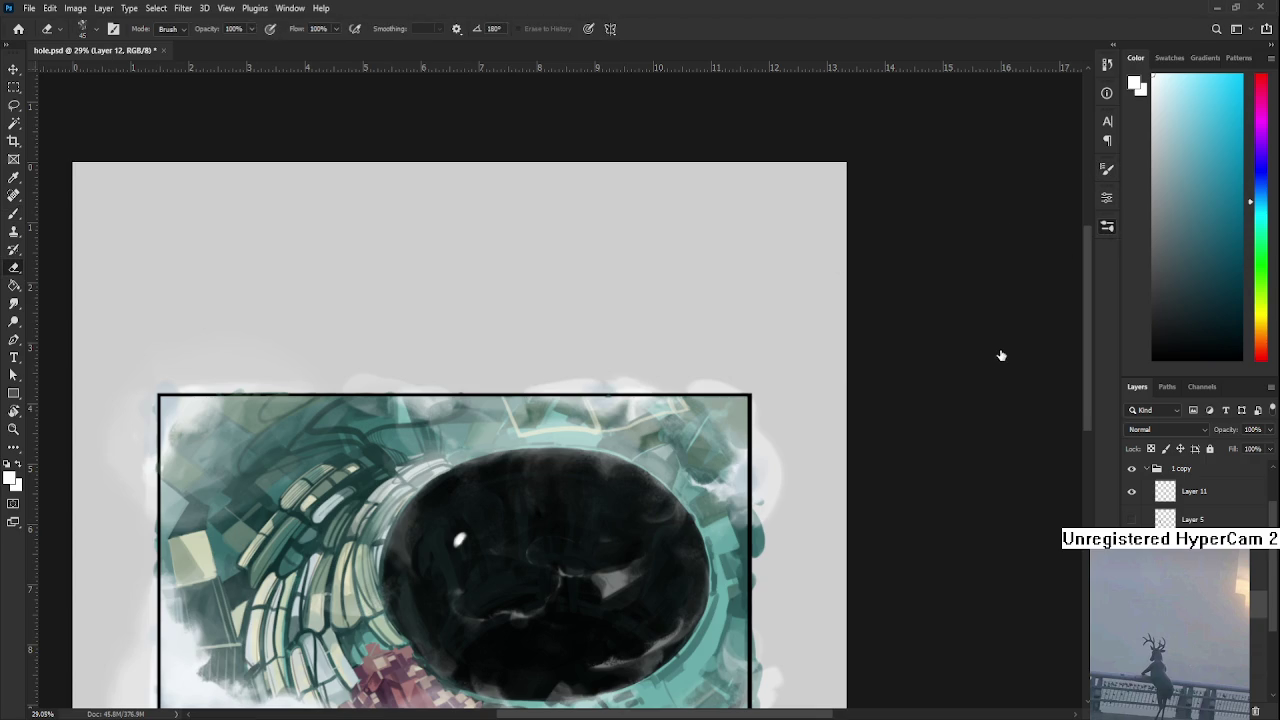
key(b)
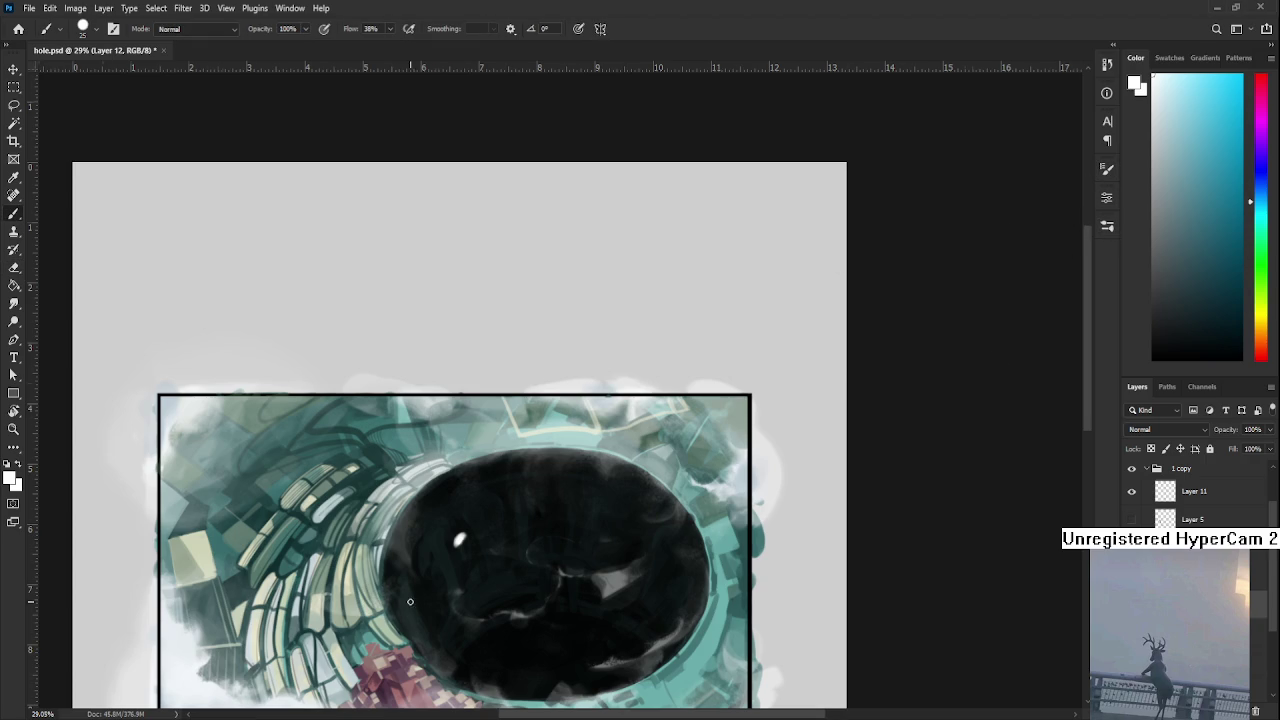
scroll(413, 599, up, 3)
- Centre the view on the white fleck and erase part of it to start a leaf shape
drag(447, 588, 401, 620)
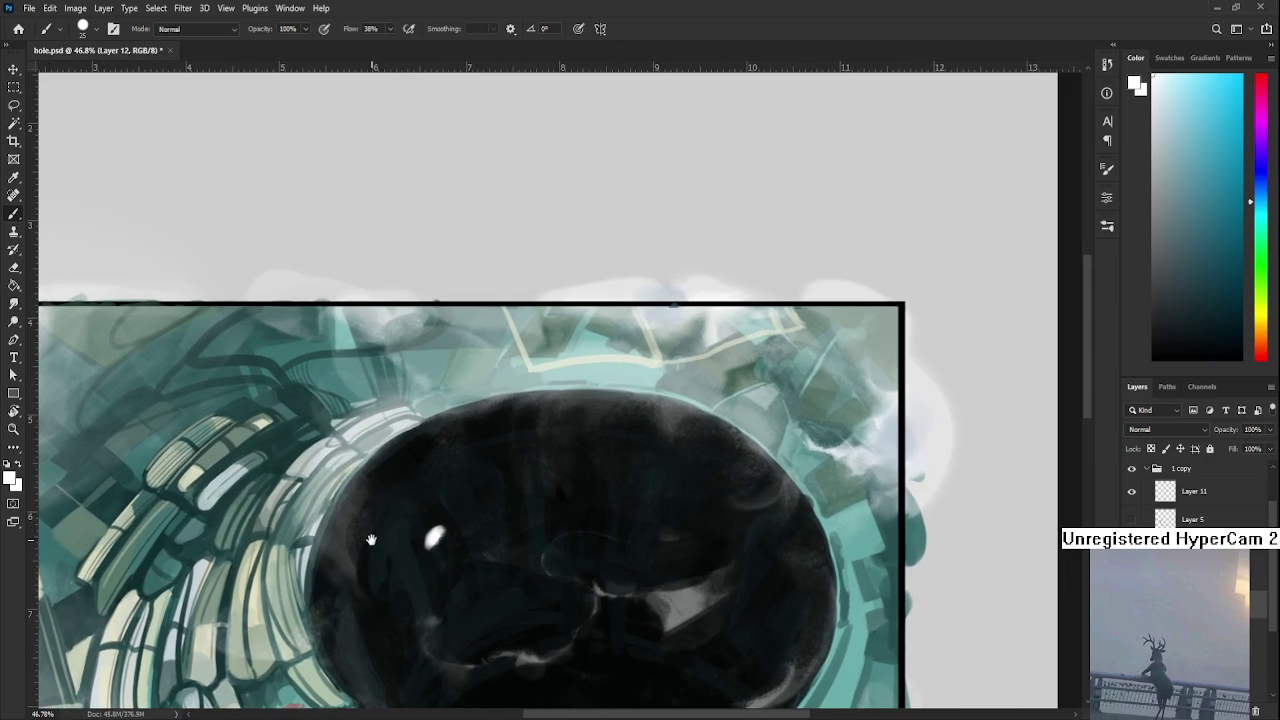
key(e)
drag(443, 549, 437, 546)
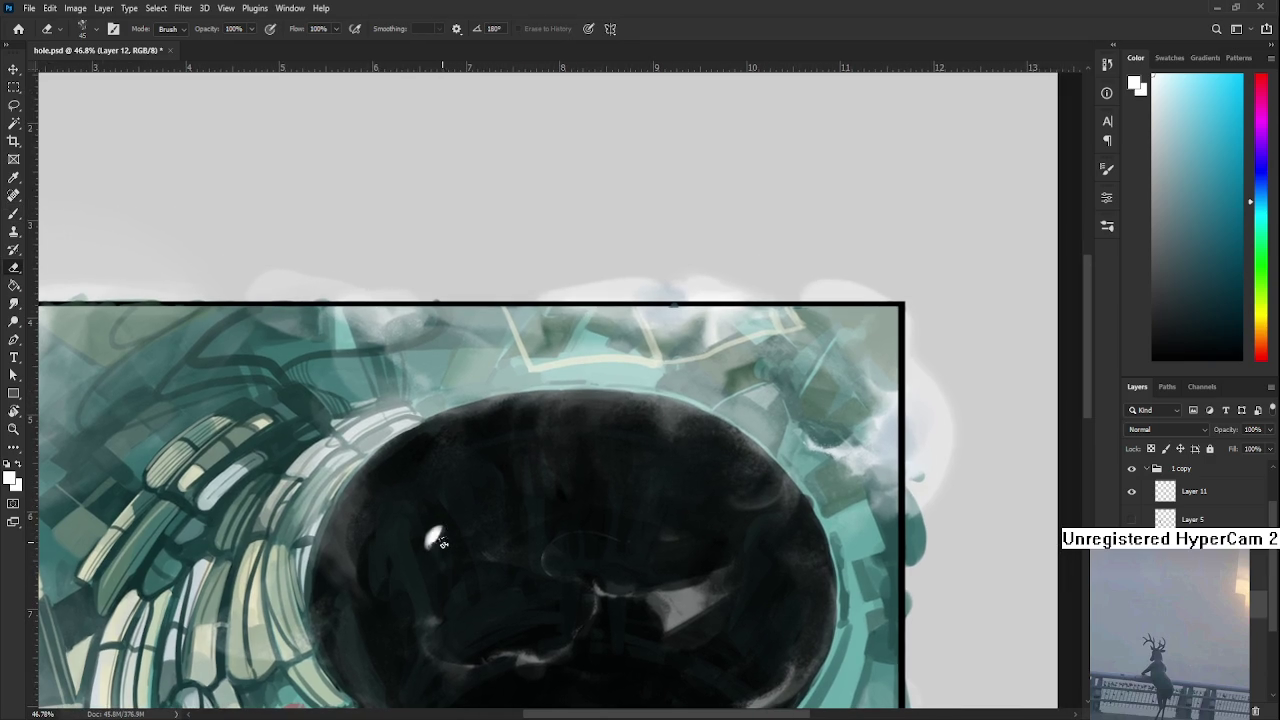
key(b)
key(e)
key(b)
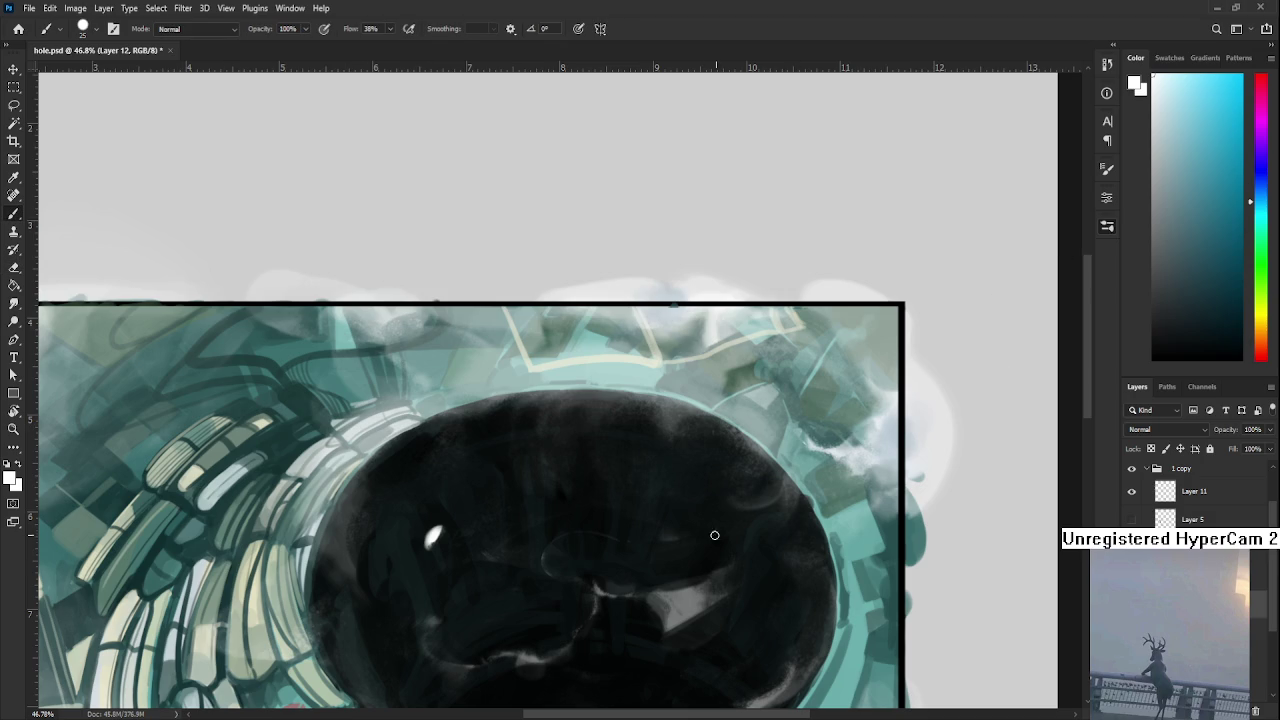
key(e)
key(b)
key(e)
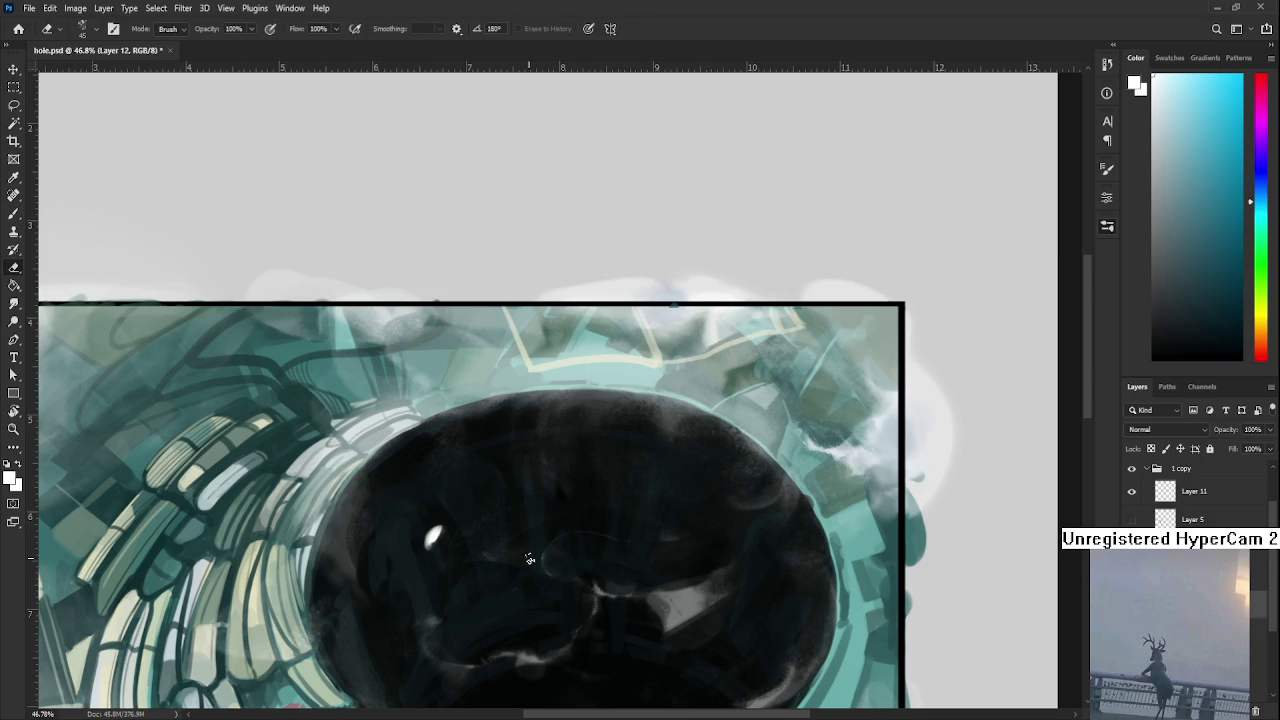
key(b)
key(e)
key(bracketright)
- Keep alternating brush and eraser to refine the fleck's slender leaf outline
scroll(470, 560, up, 1)
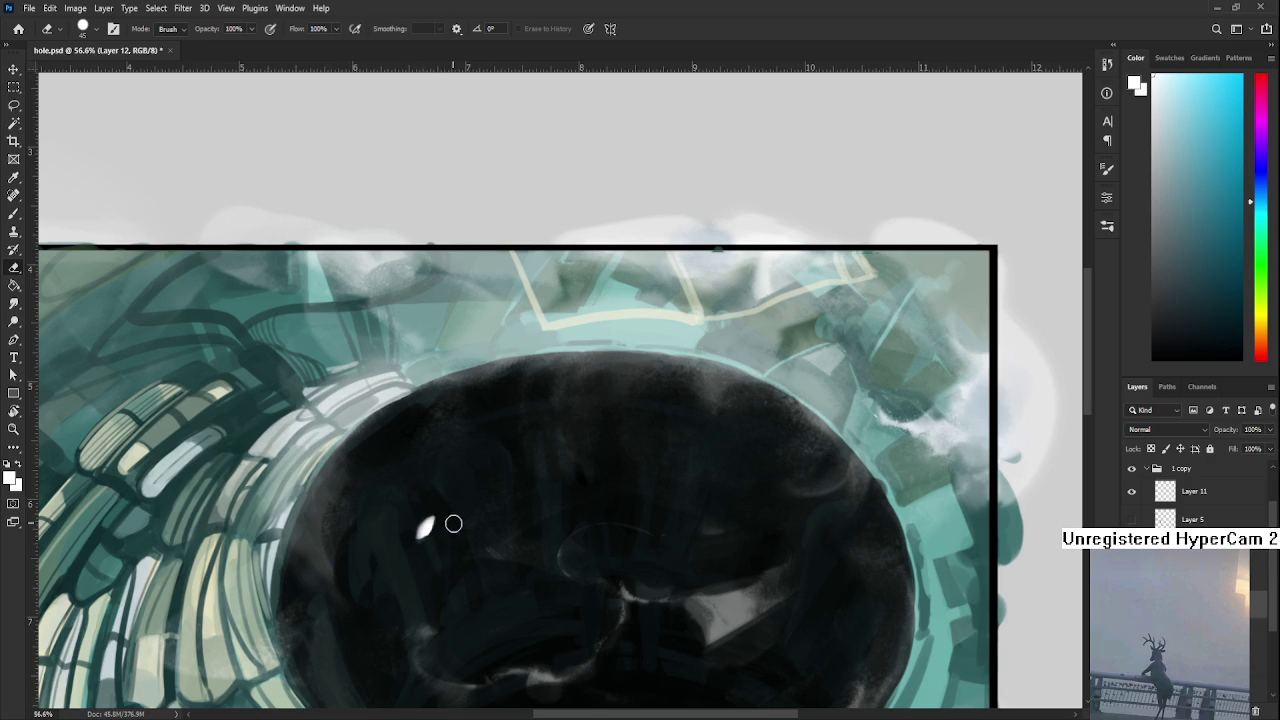
drag(466, 516, 440, 516)
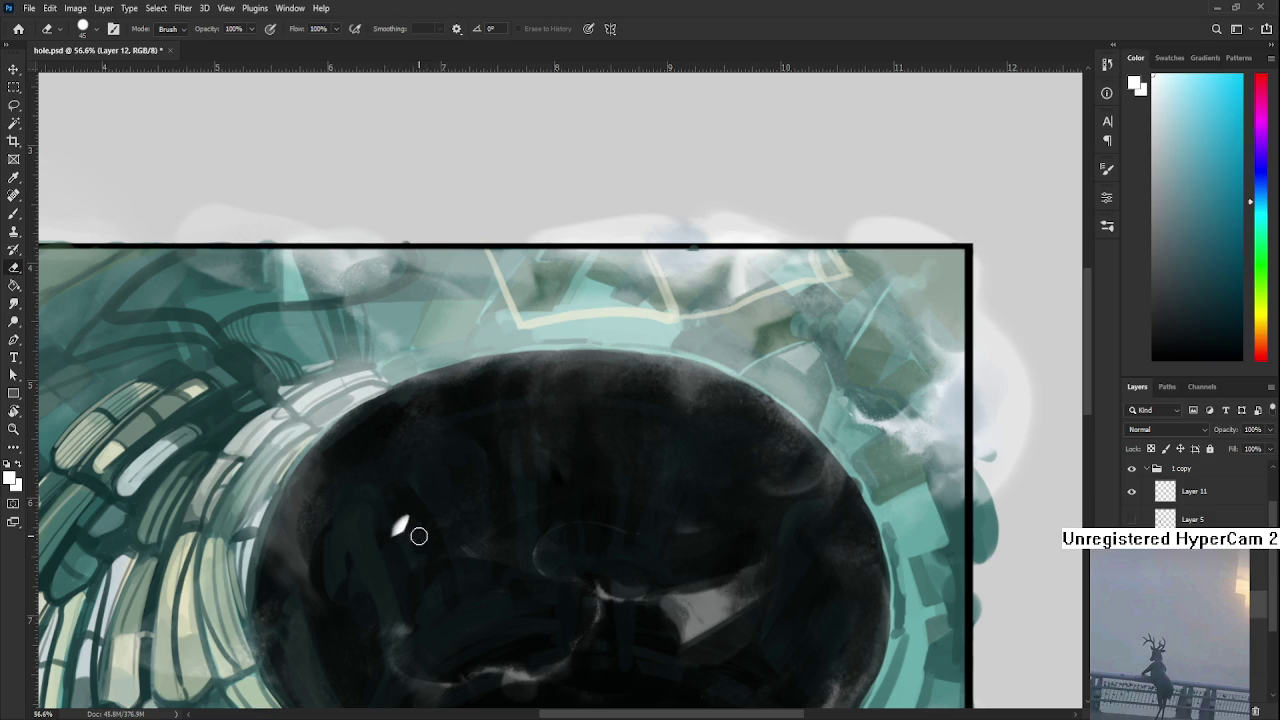
scroll(420, 525, down, 1)
key(b)
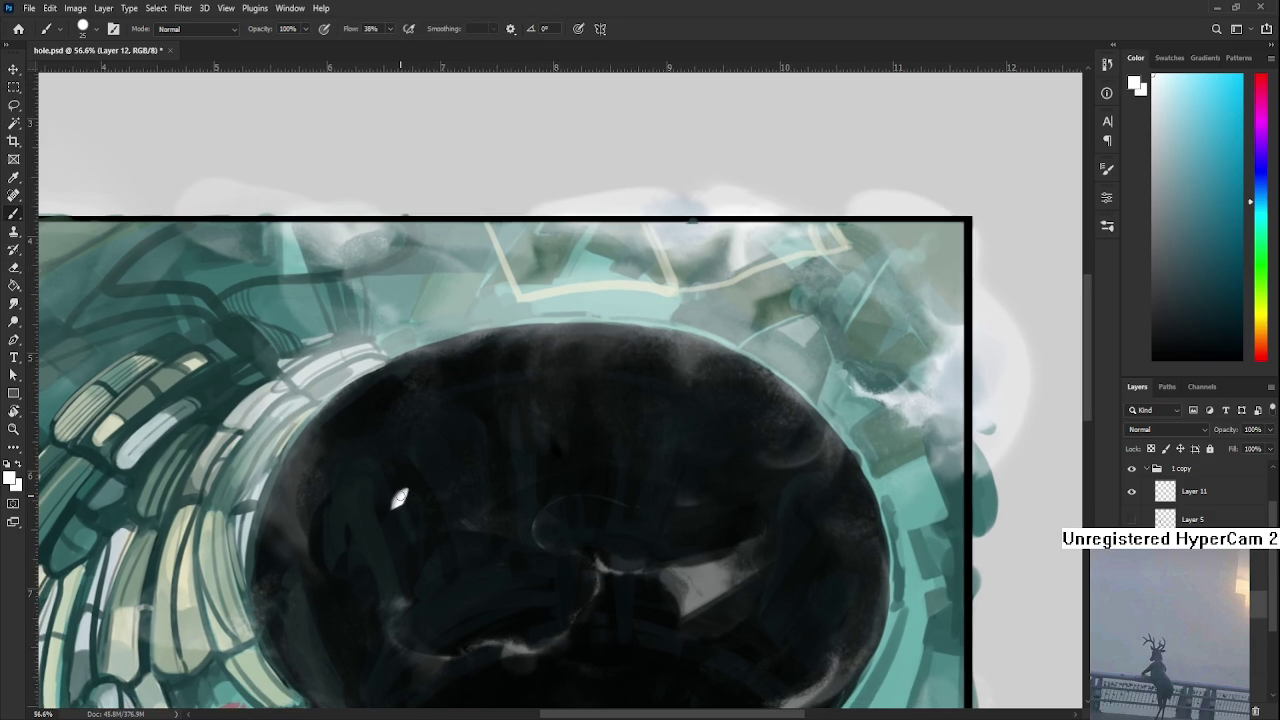
key(e)
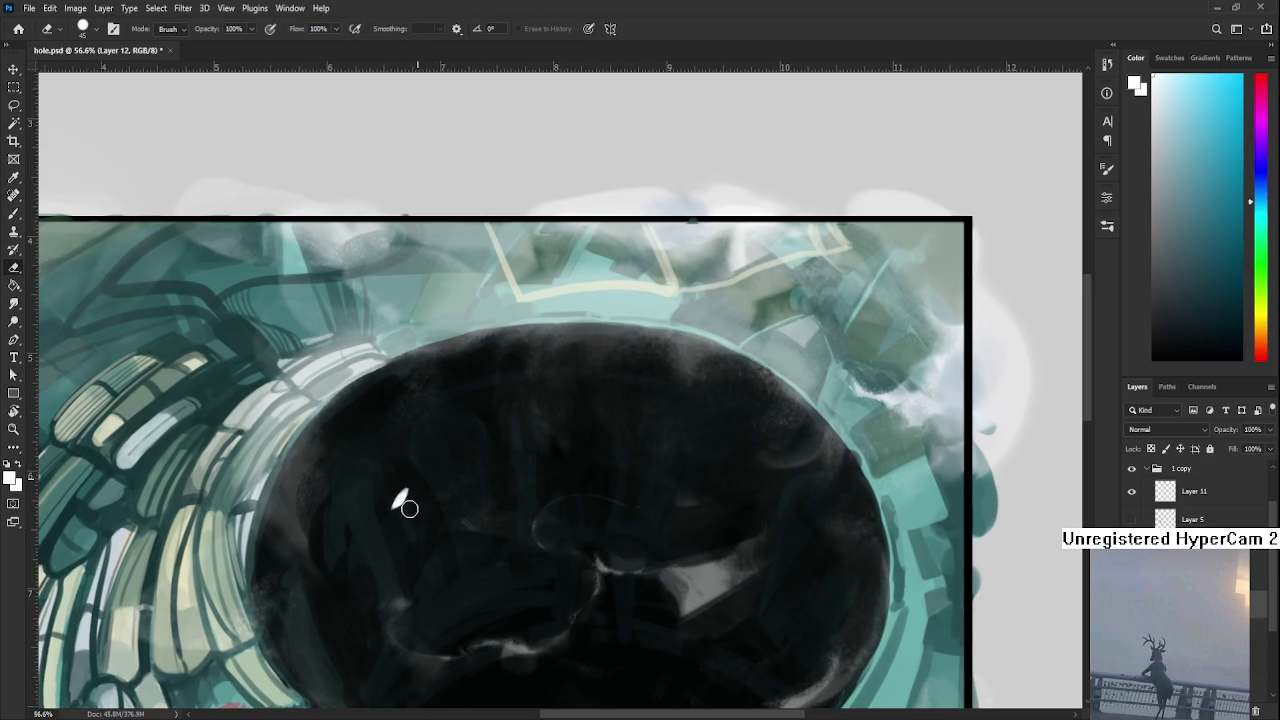
key(b)
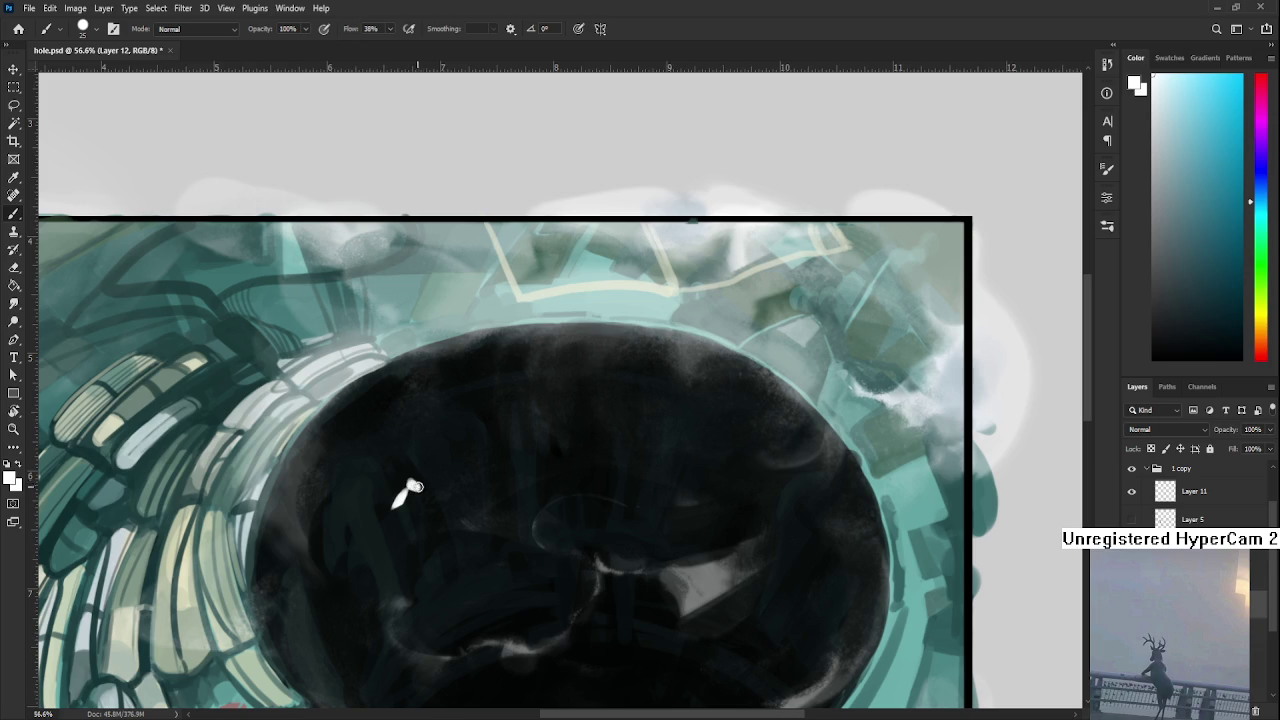
key(e)
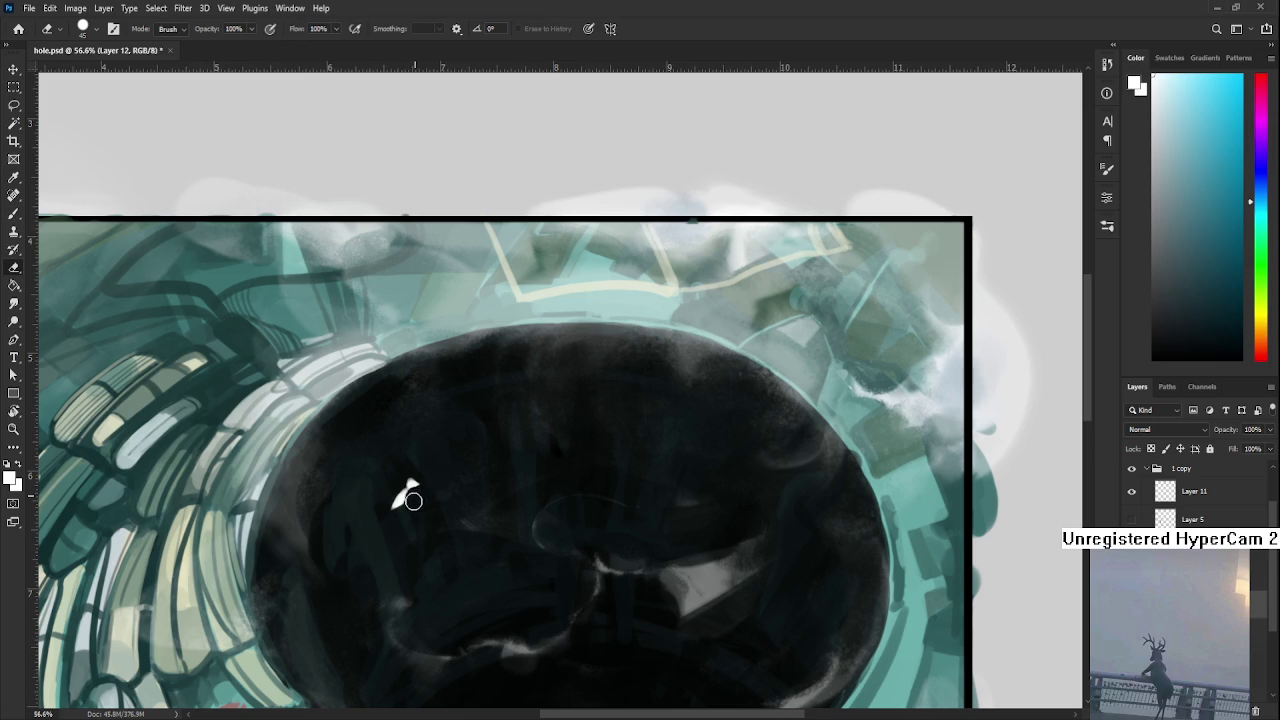
key(b)
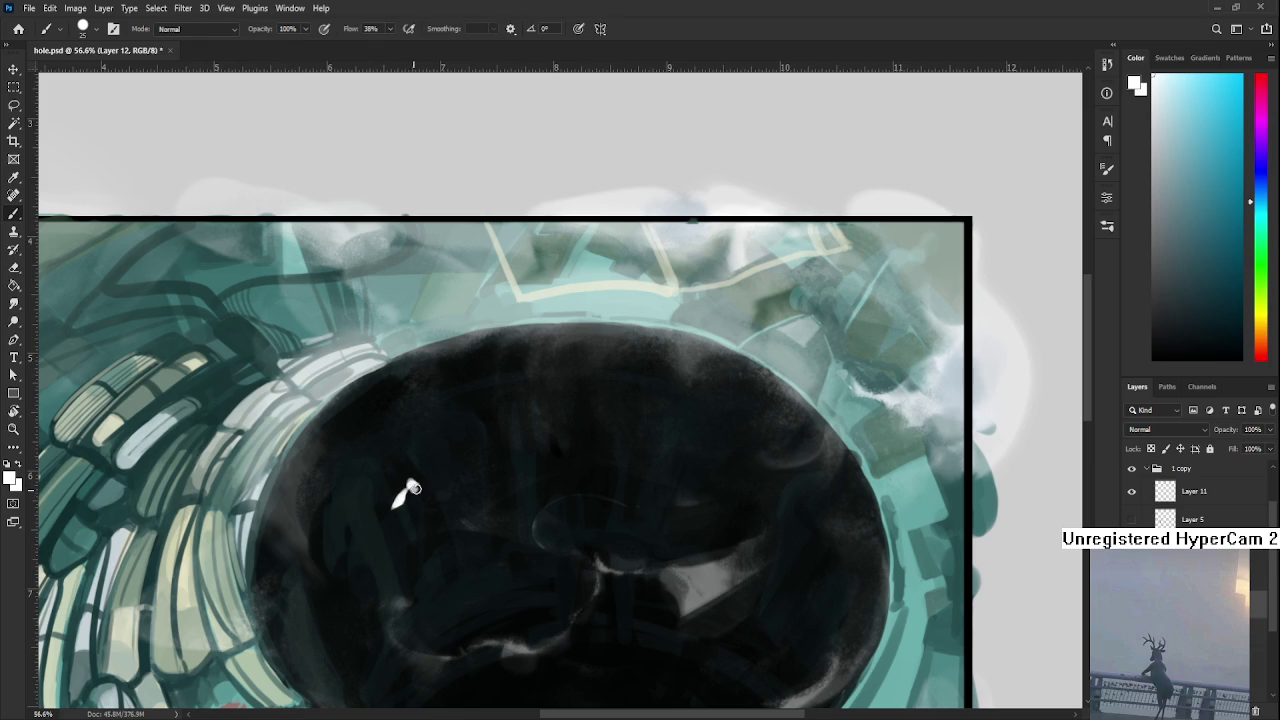
key(e)
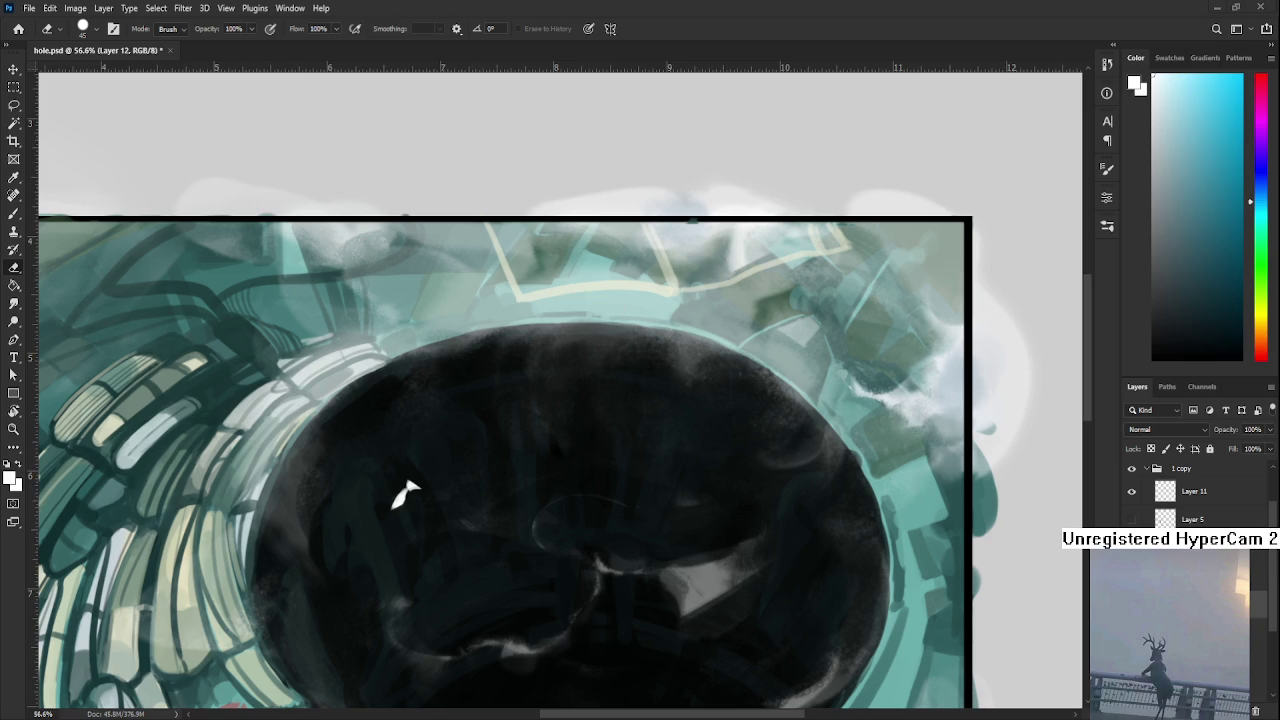
scroll(470, 492, up, 3)
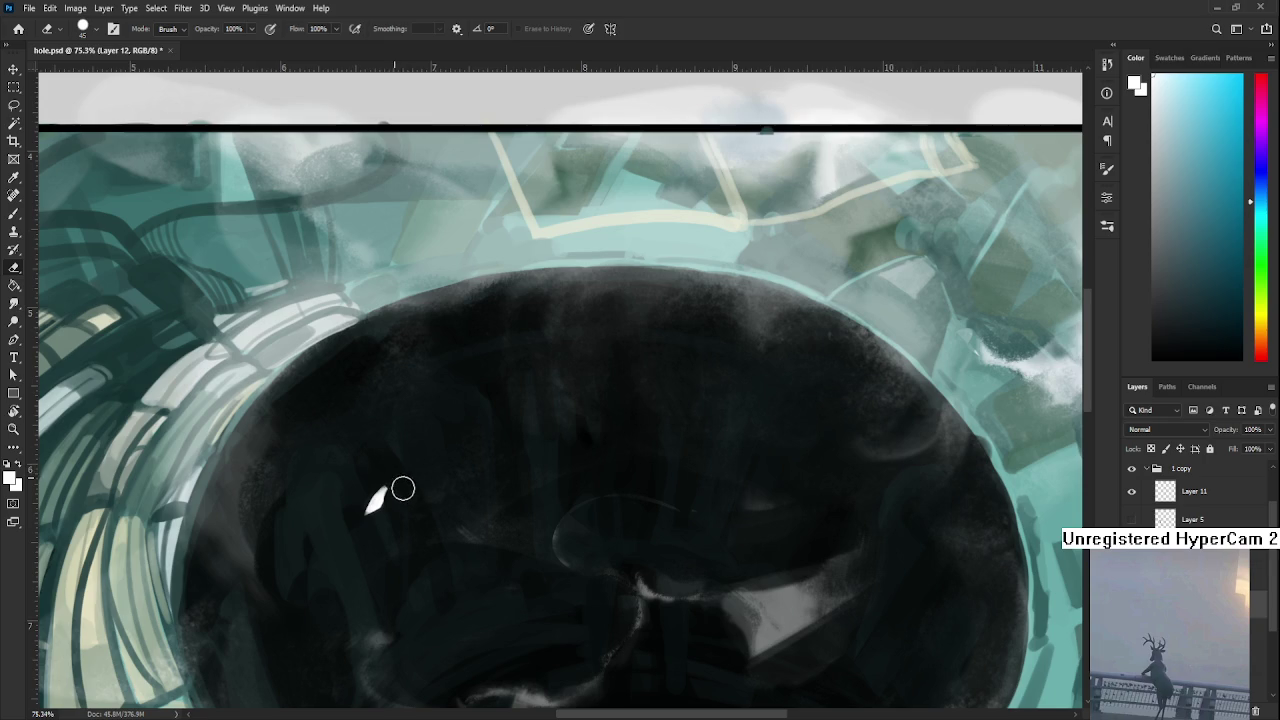
- Add a small curved white stroke up-right of the fleck and erase a notch into it
key(b)
drag(386, 492, 401, 478)
key(ctrl+z)
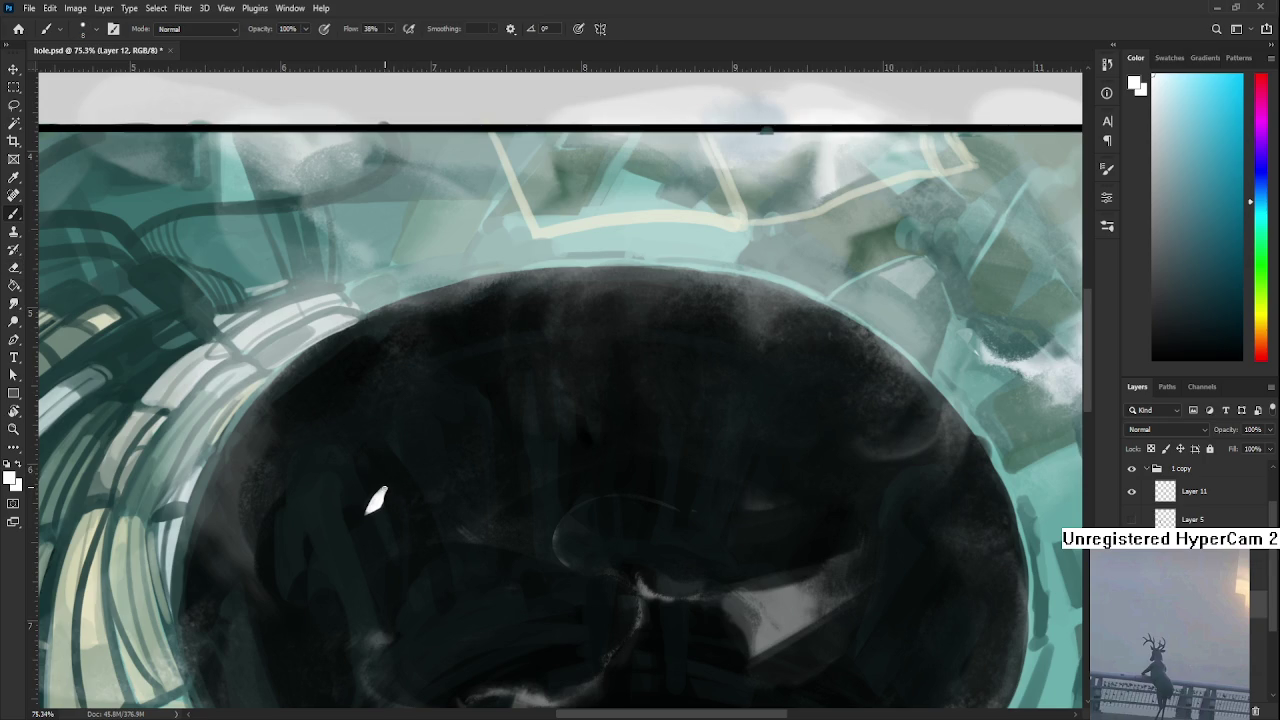
drag(386, 493, 401, 478)
key(e)
key(bracketleft)
key(bracketleft)
key(bracketleft)
key(bracketleft)
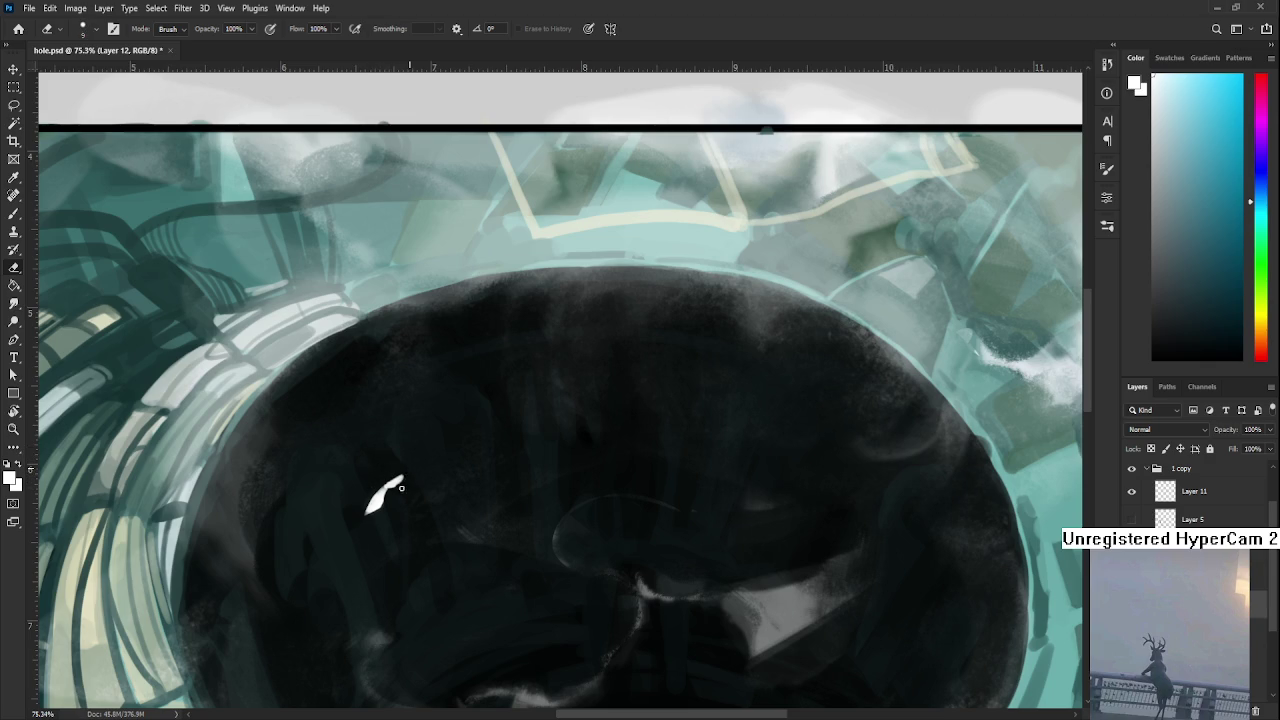
drag(393, 492, 398, 482)
key(b)
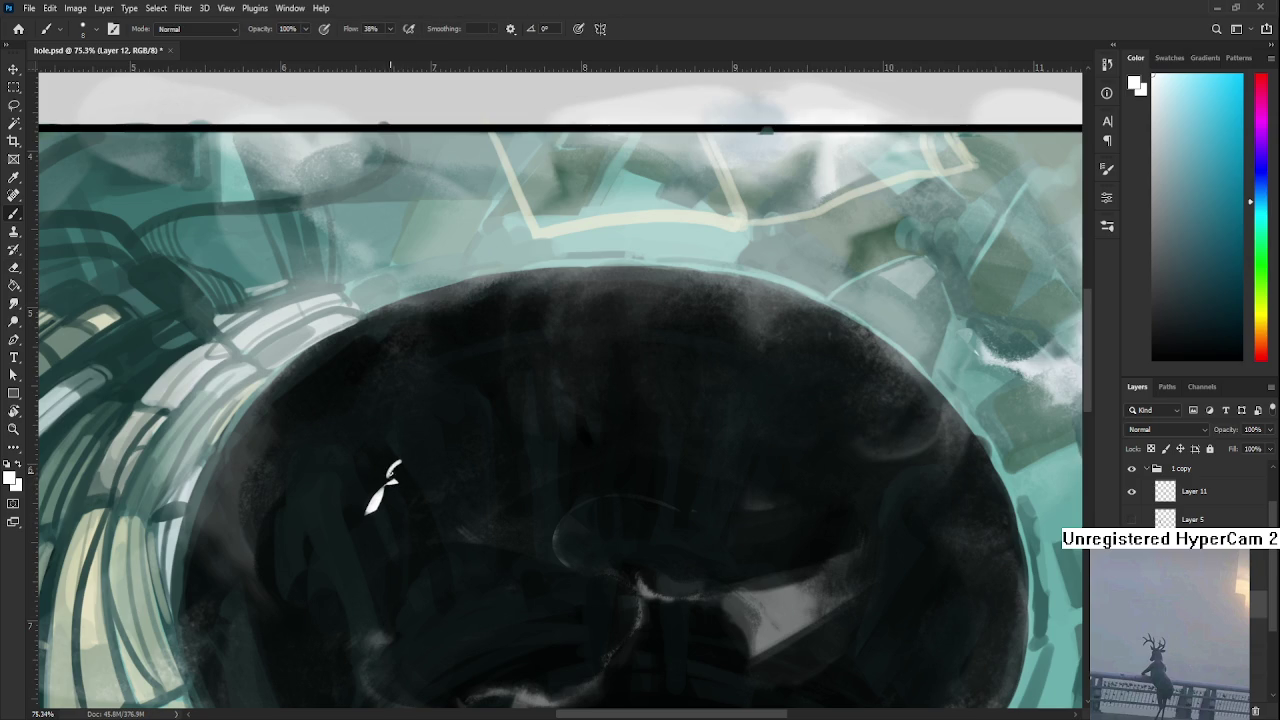
key(e)
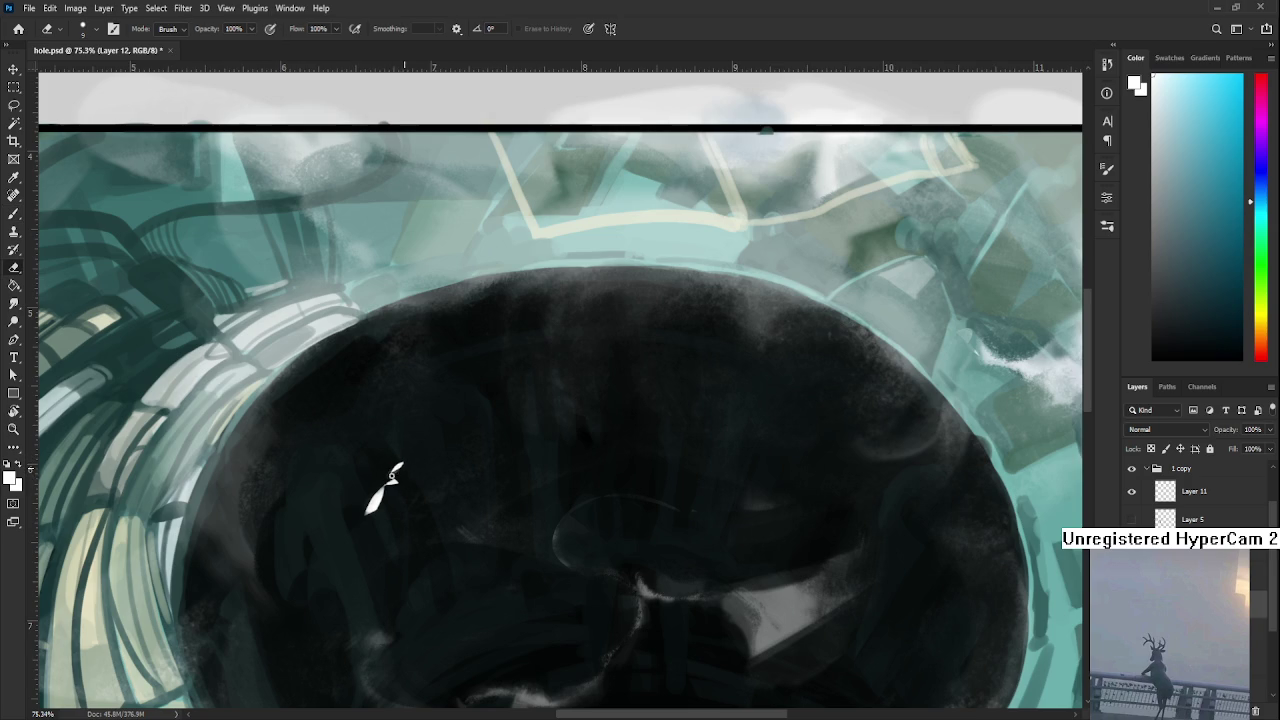
key(b)
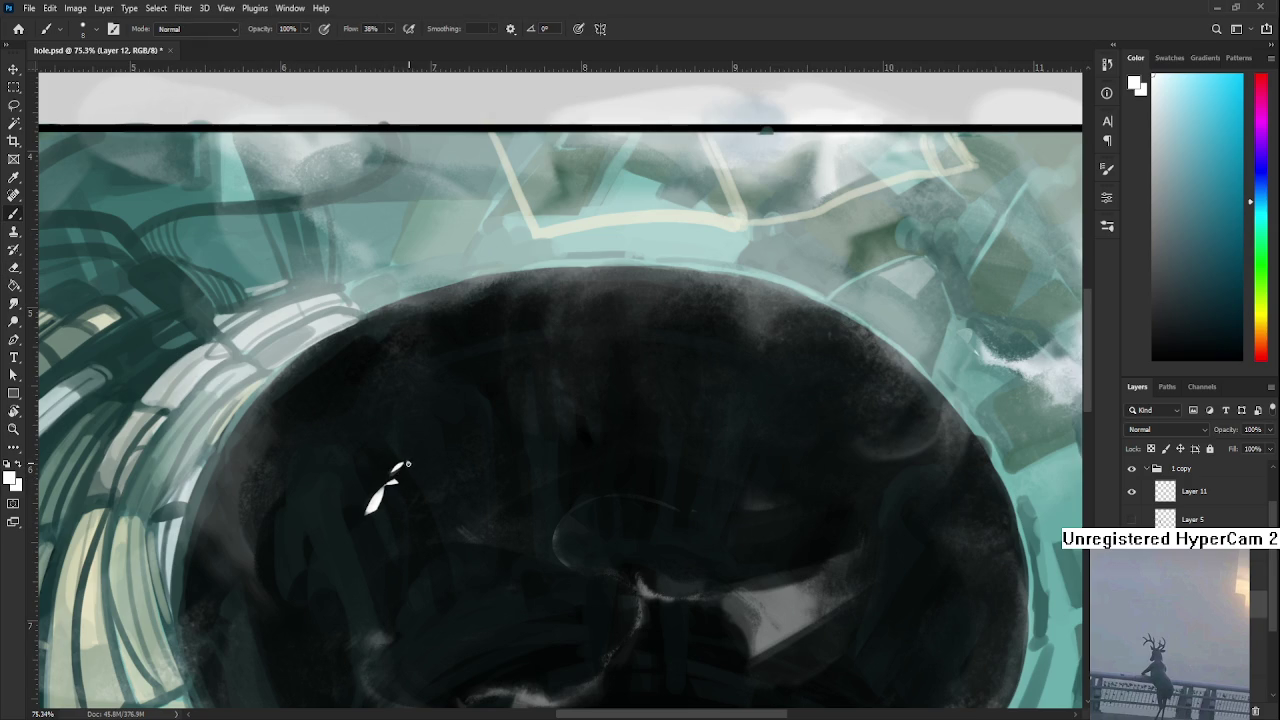
key(e)
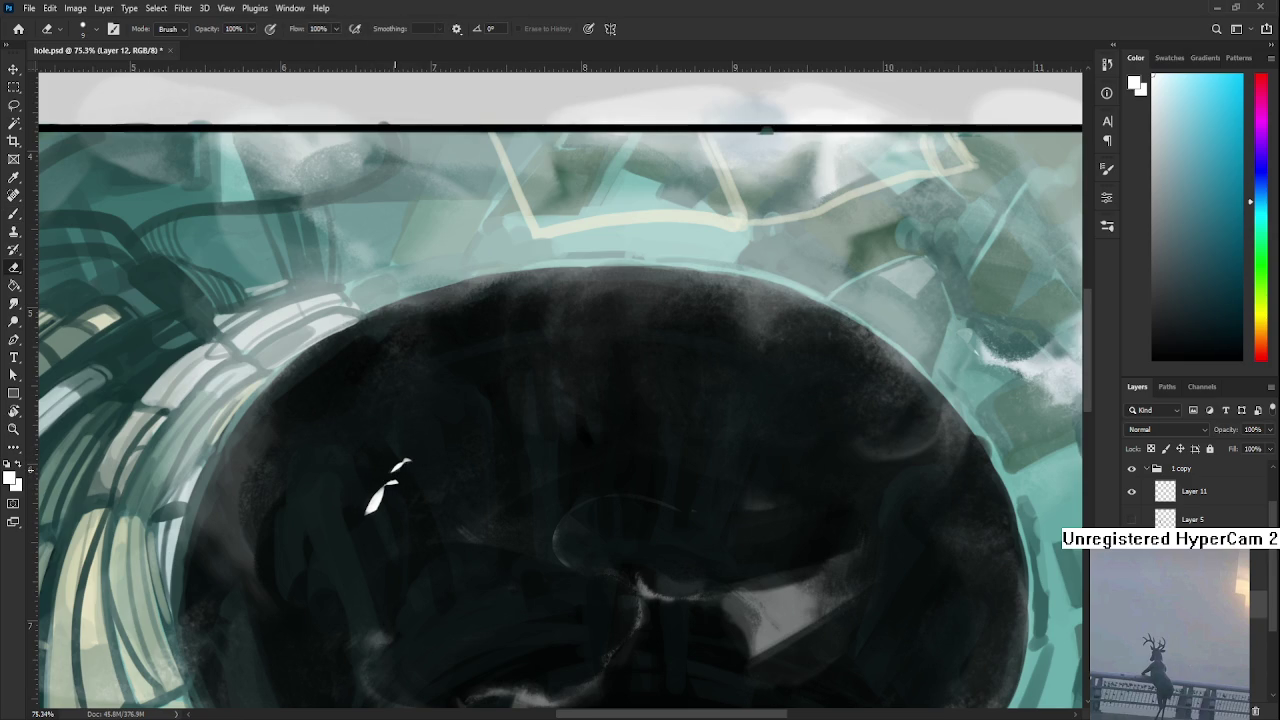
scroll(412, 488, down, 3)
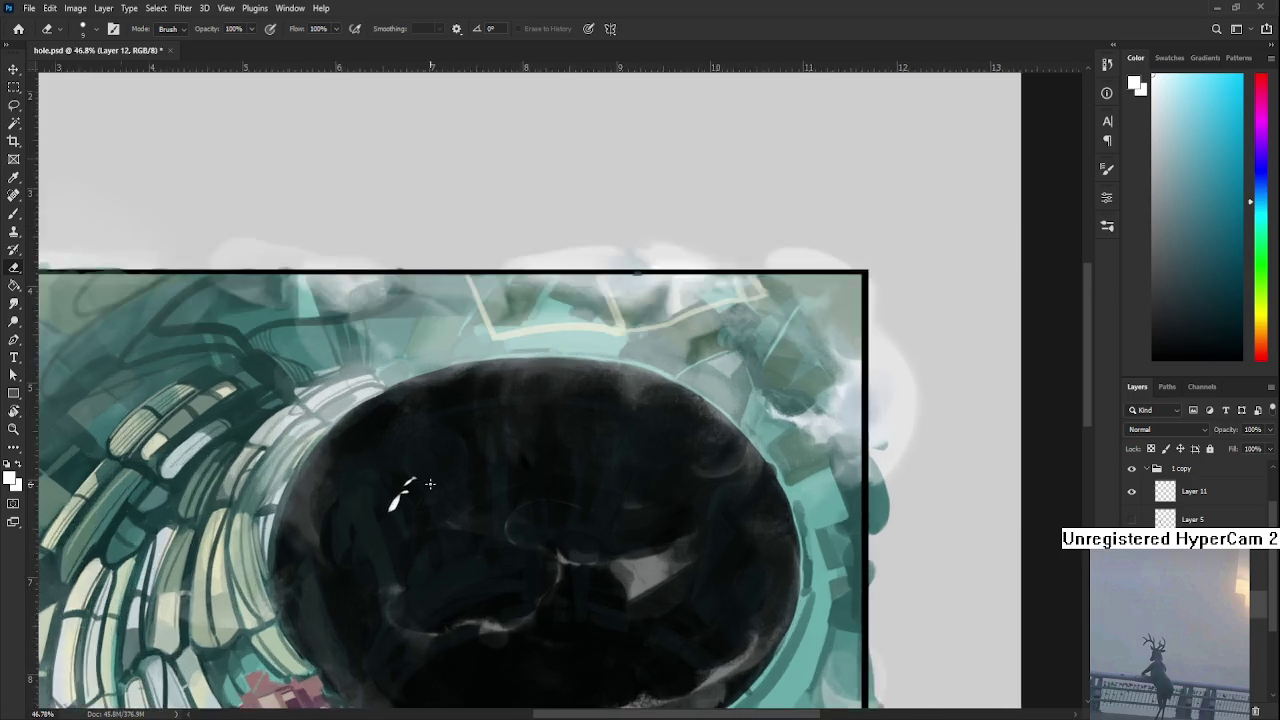
scroll(431, 461, up, 5)
- Step back to the fuller leaf-shaped fleck and compare brush and eraser on it
mouse_move(373, 581)
mouse_down()
mouse_move(411, 458)
mouse_move(407, 490)
mouse_up()
key(b)
key(ctrl+z)
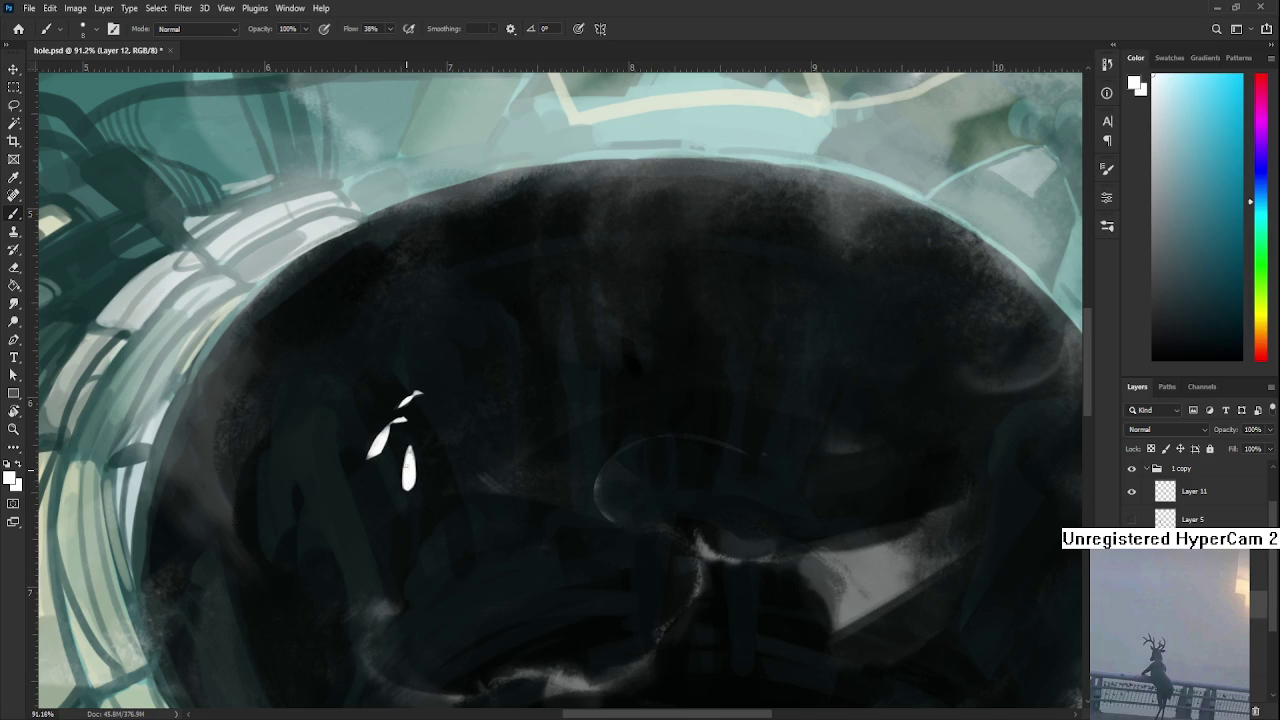
key(e)
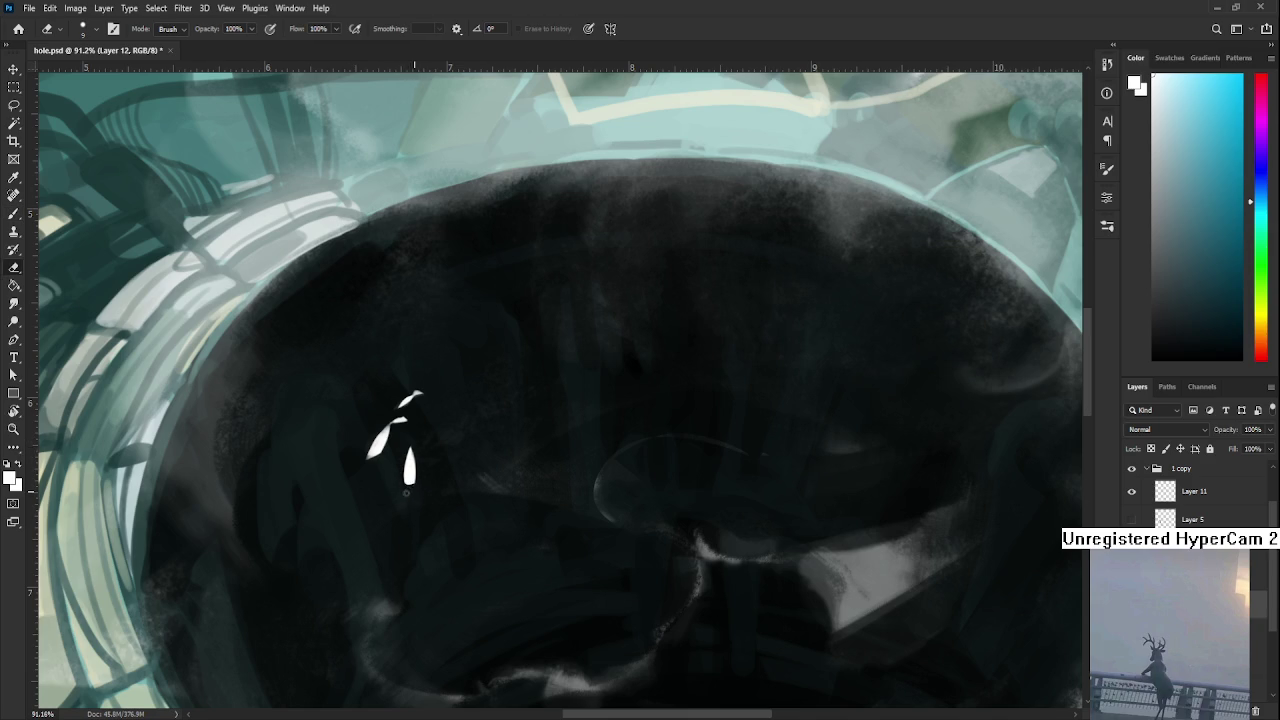
key(b)
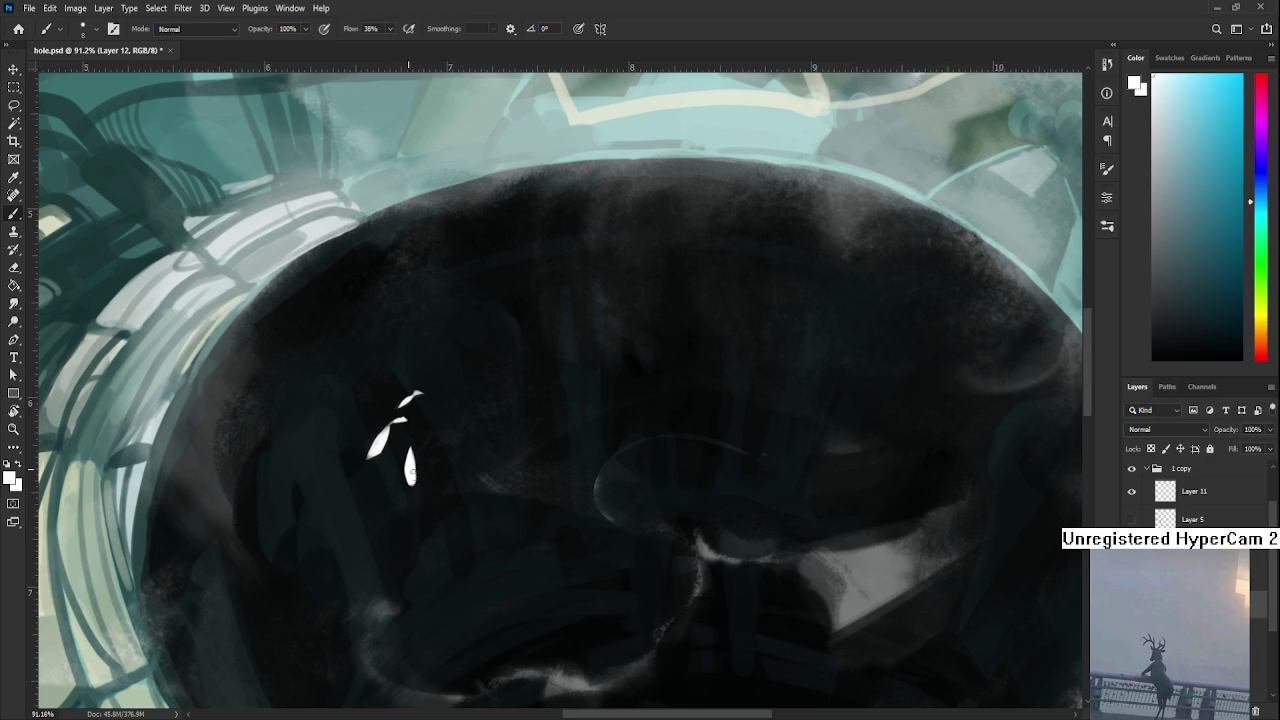
key(e)
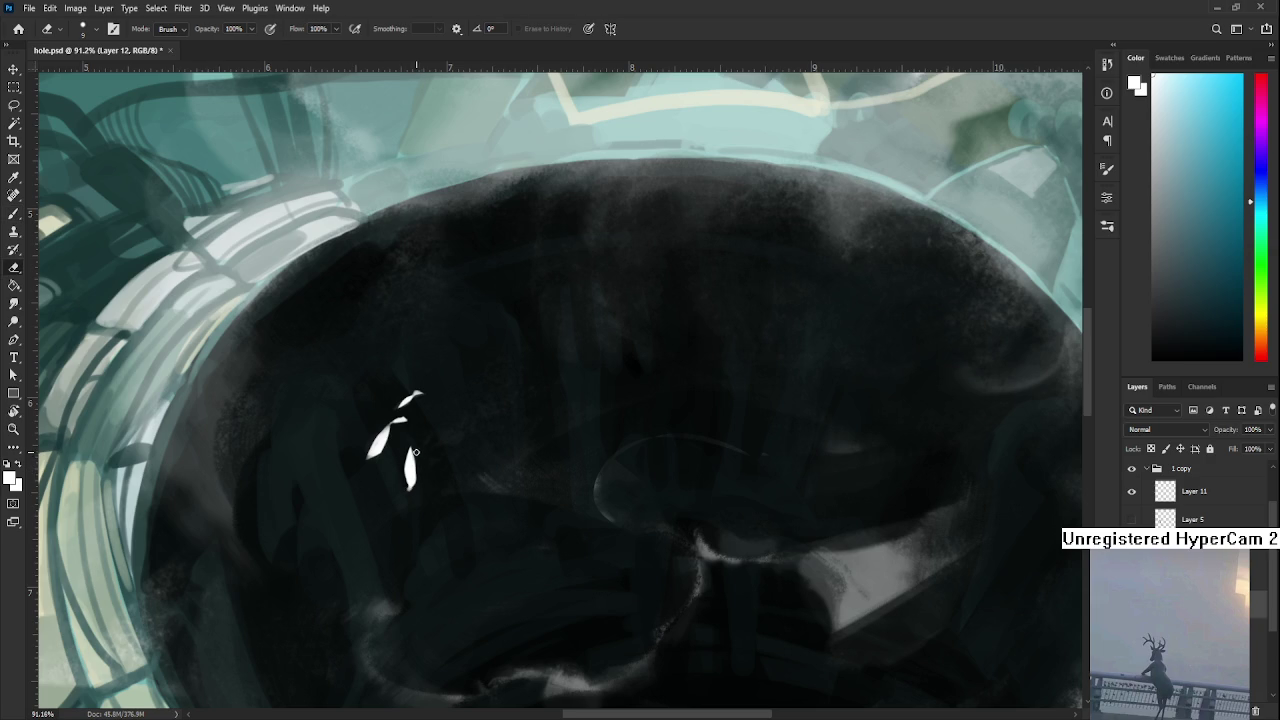
key(b)
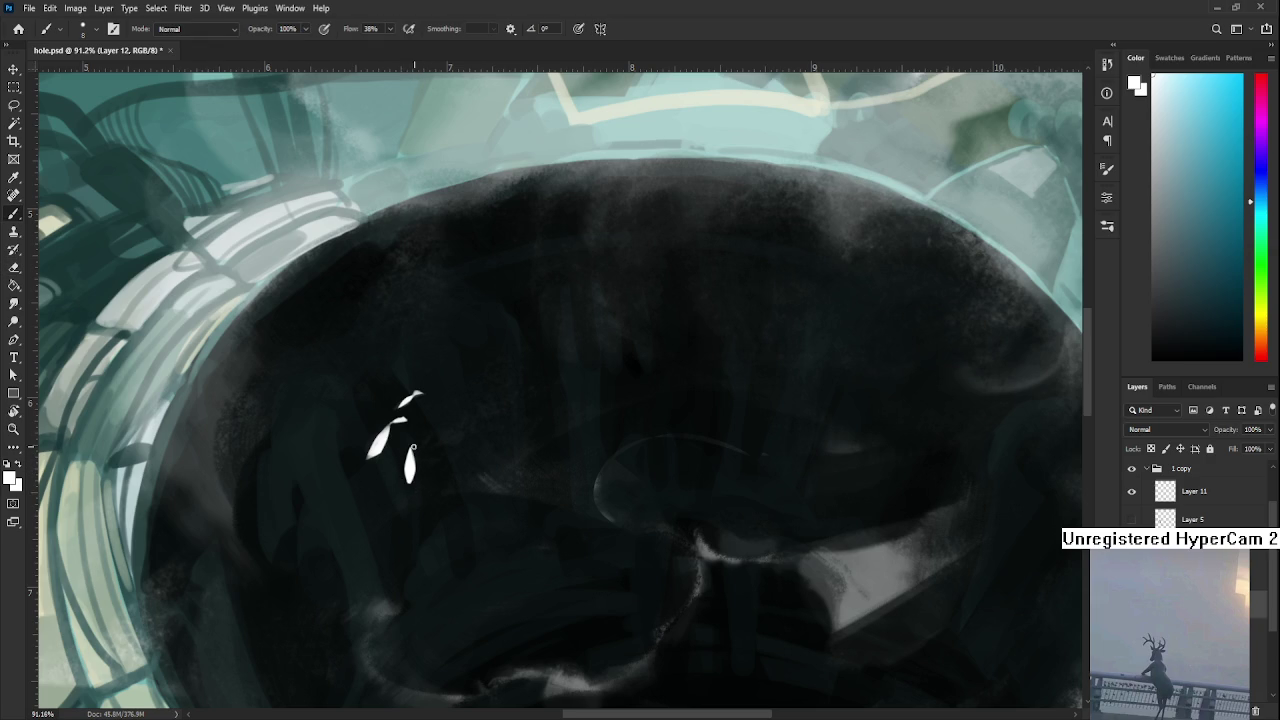
key(e)
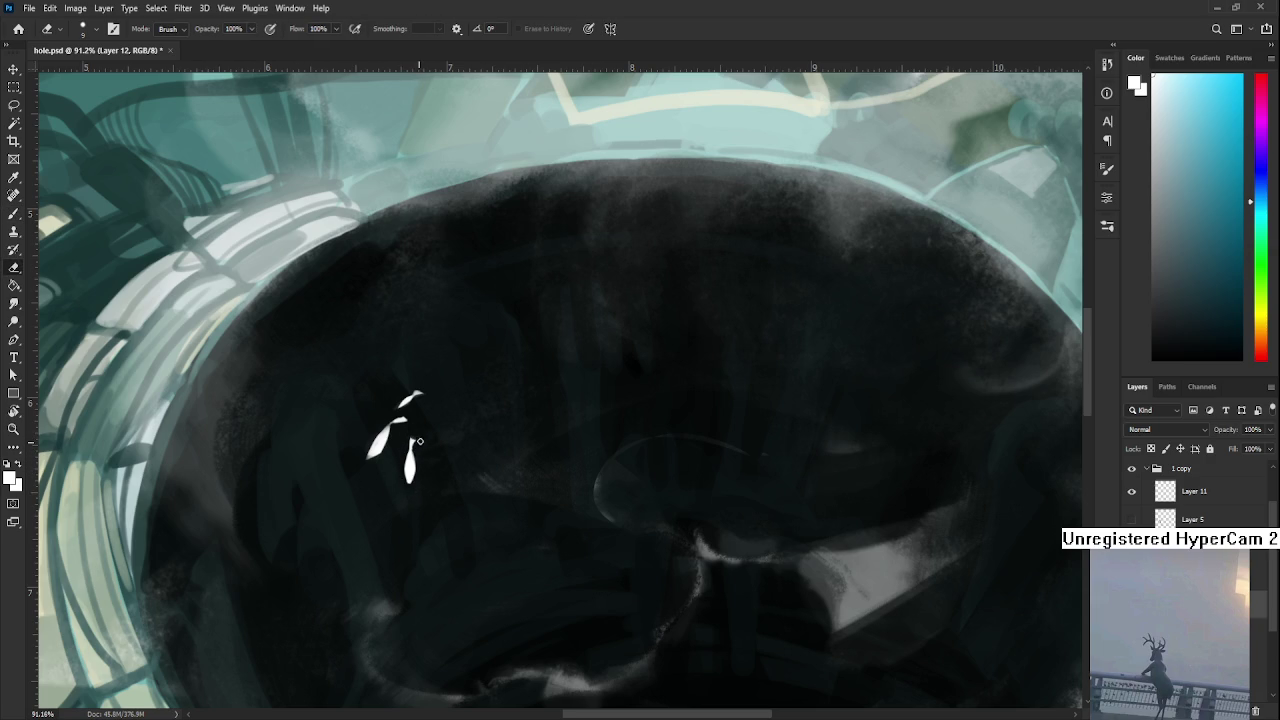
key(b)
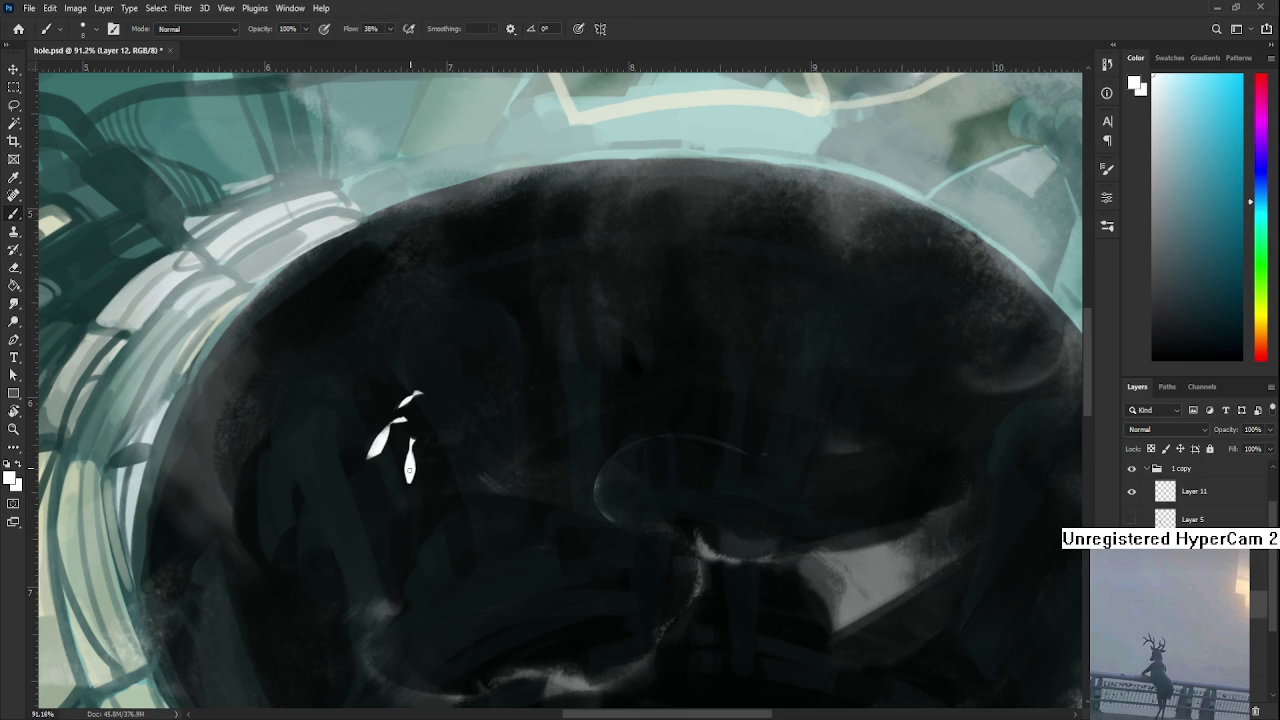
key(e)
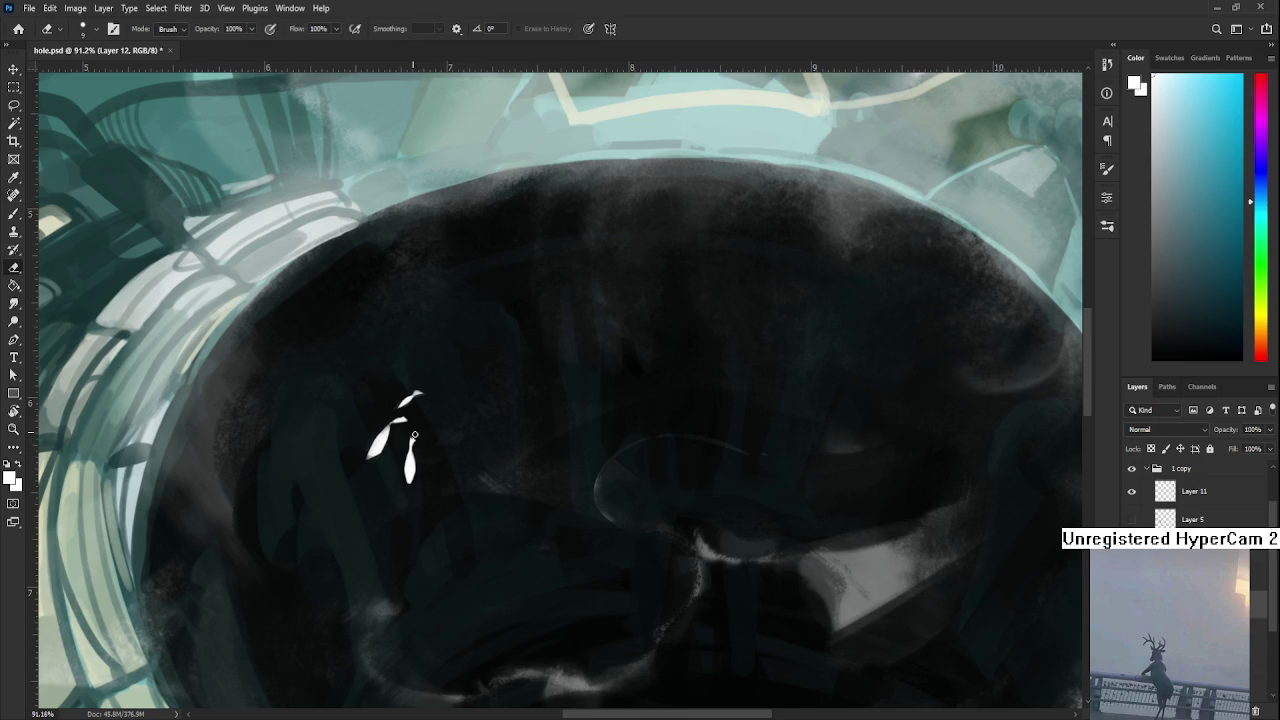
- Paint a new white teardrop fleck below the cluster and slim its right edge
key(b)
drag(389, 474, 392, 505)
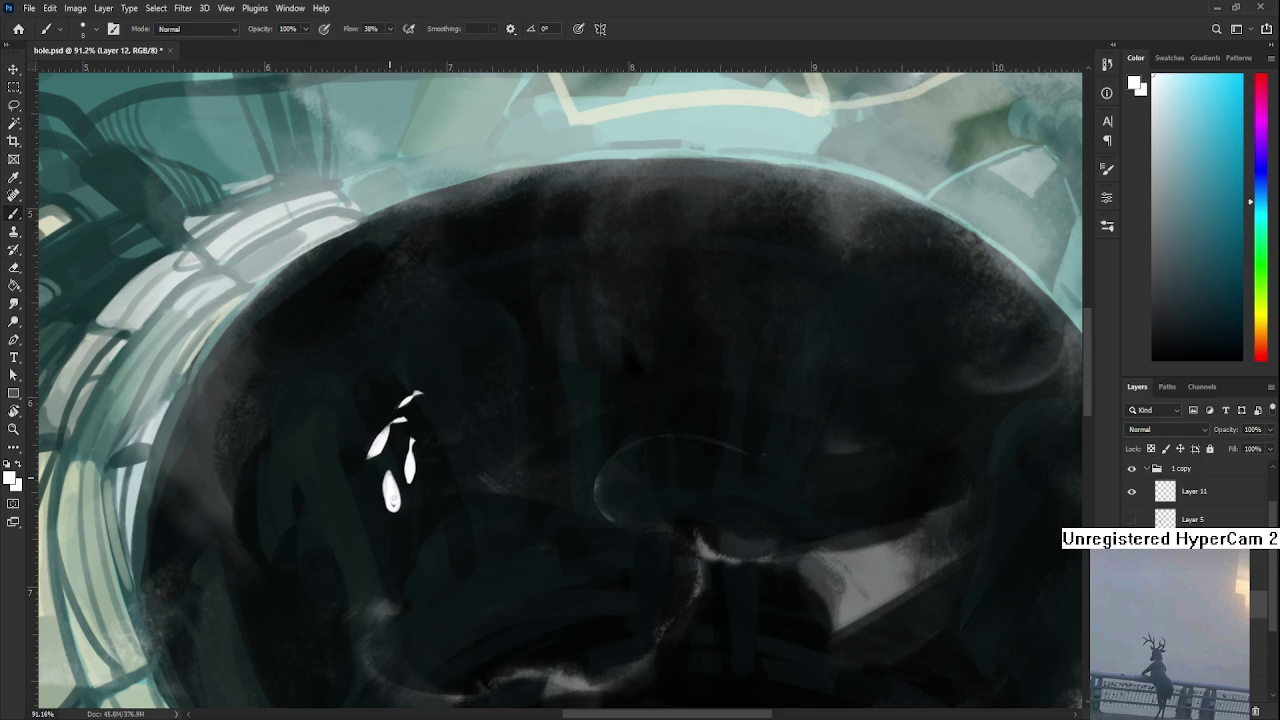
key(e)
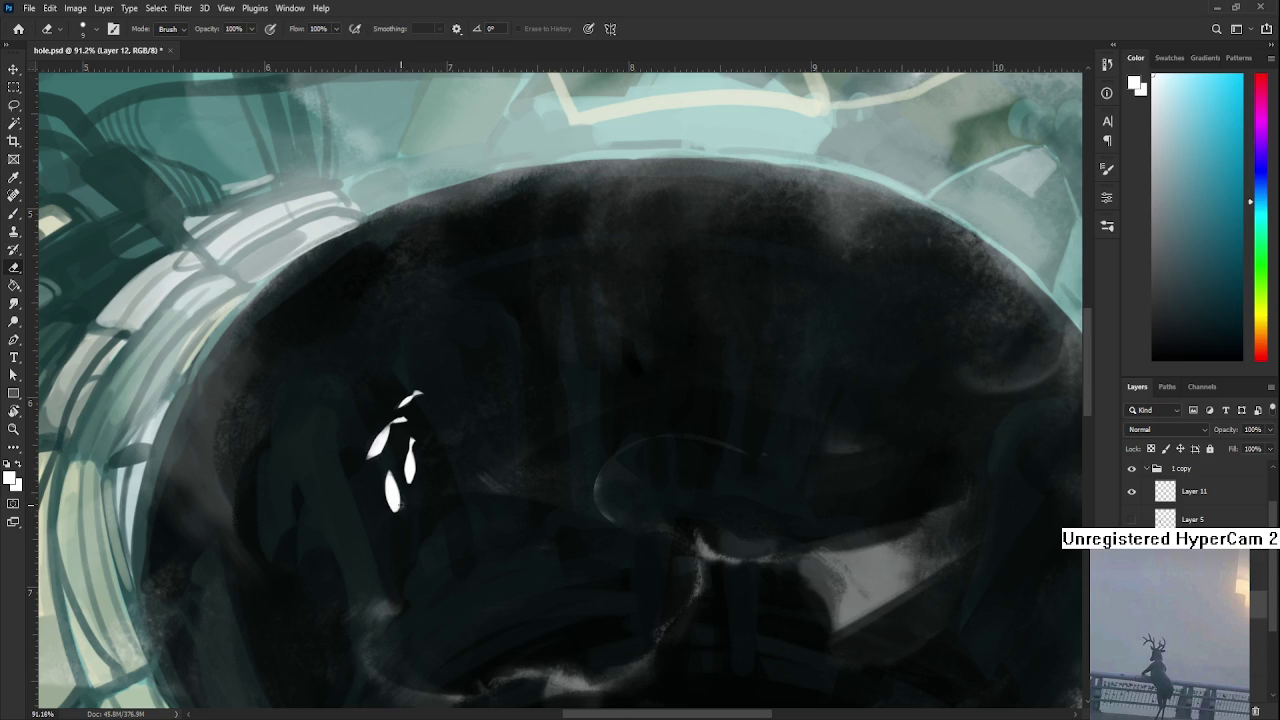
drag(397, 510, 398, 480)
scroll(505, 525, down, 5)
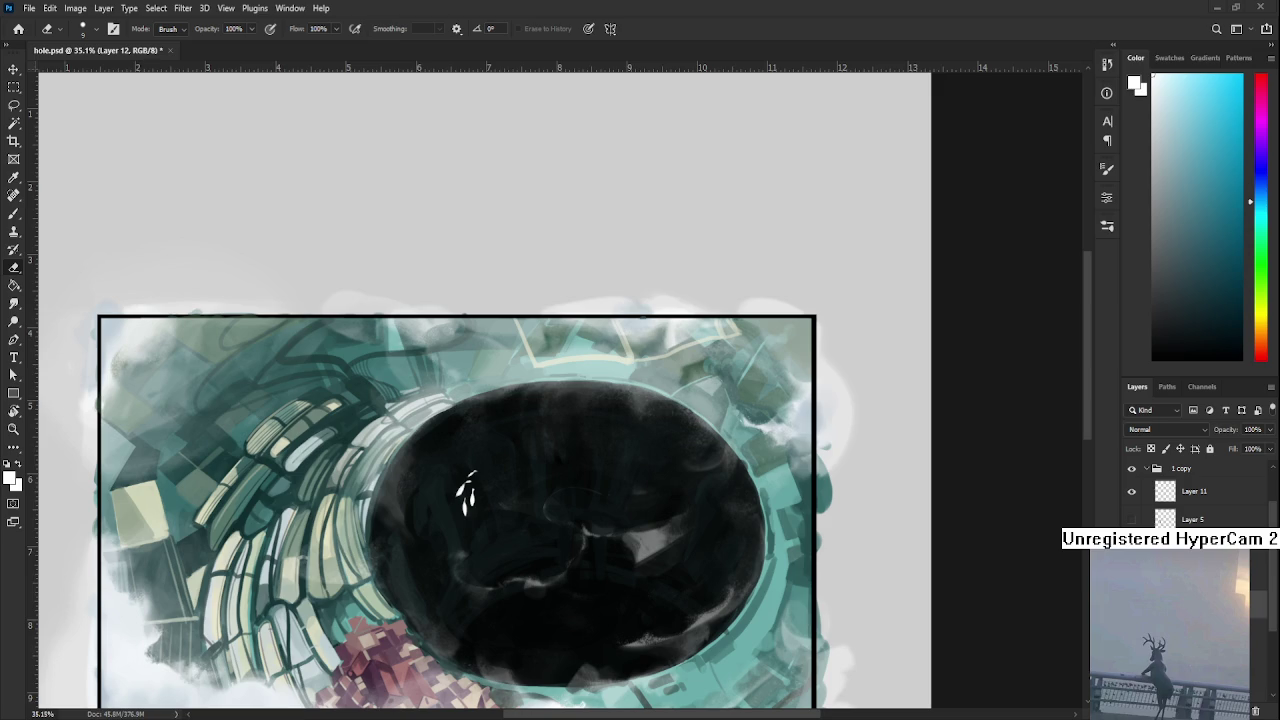
scroll(465, 490, up, 2)
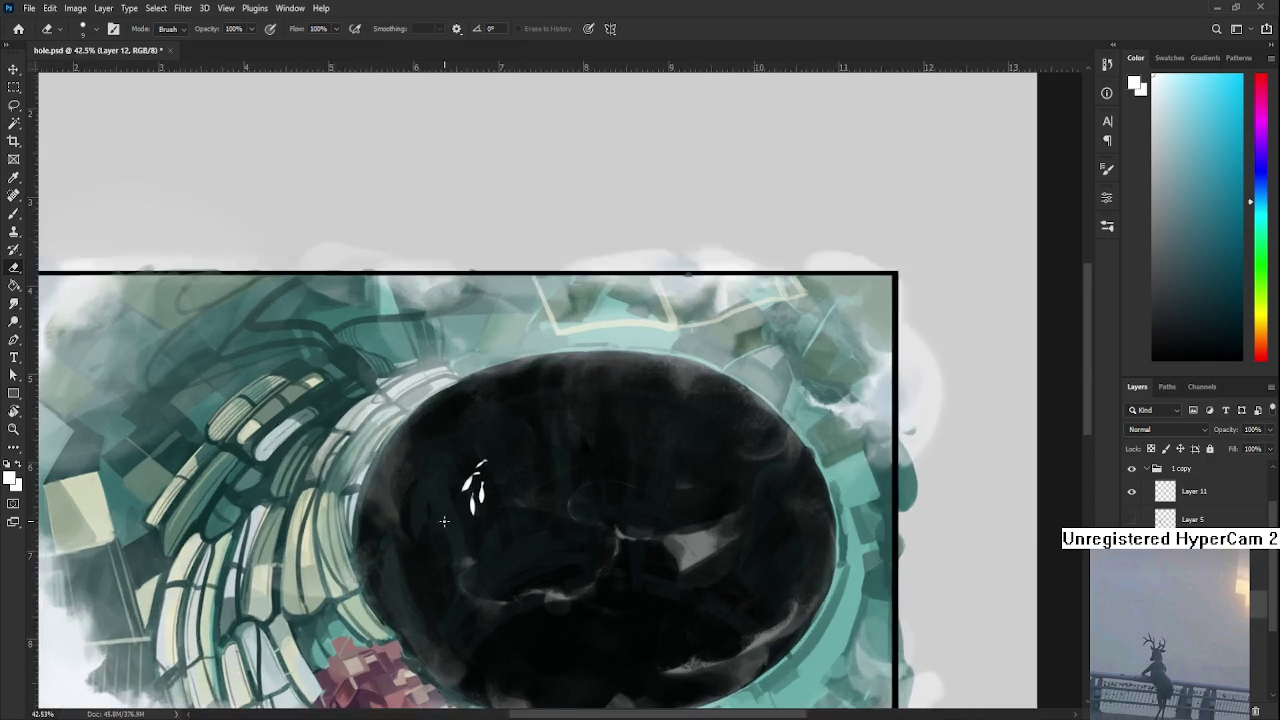
scroll(465, 490, up, 1)
drag(486, 439, 445, 489)
key(b)
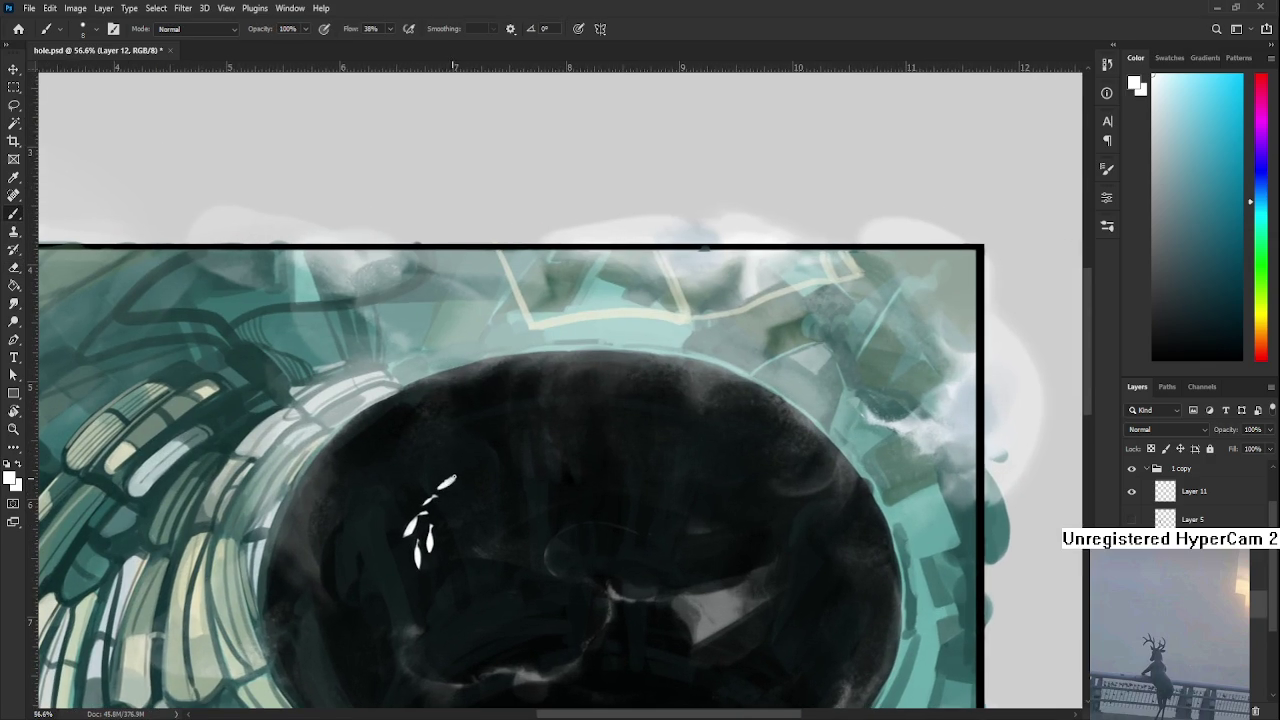
key(e)
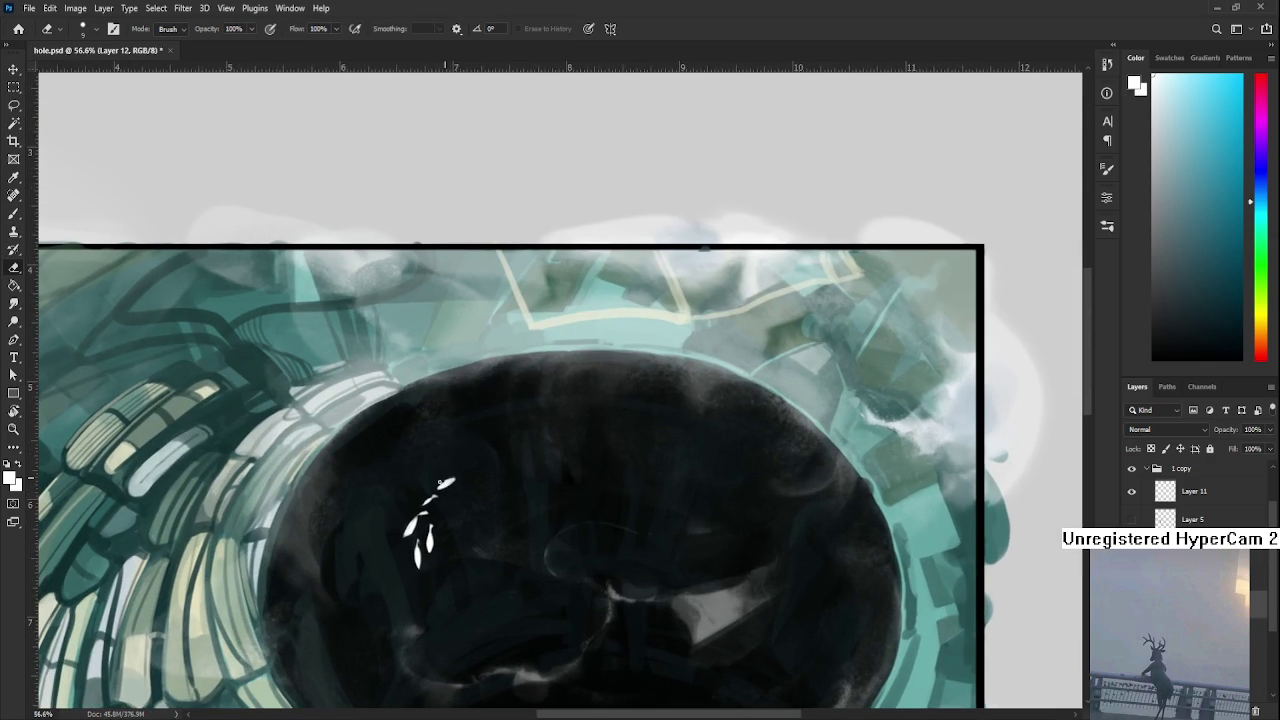
key(b)
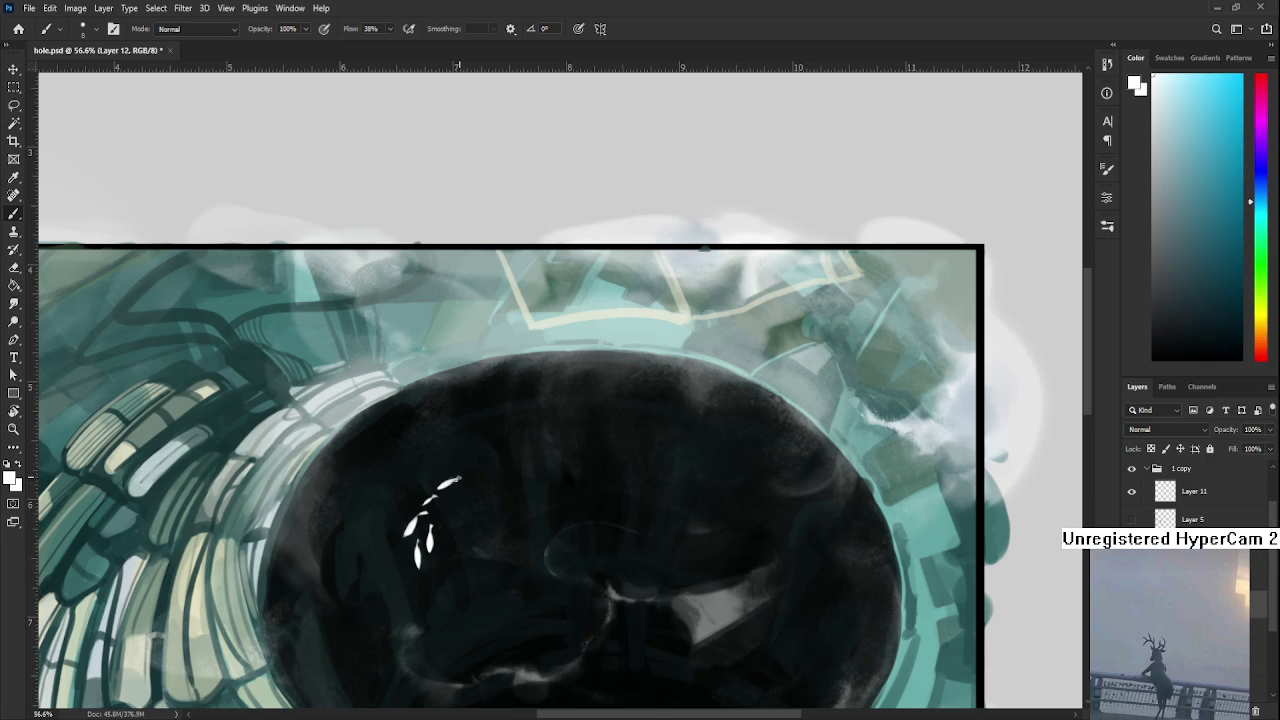
key(e)
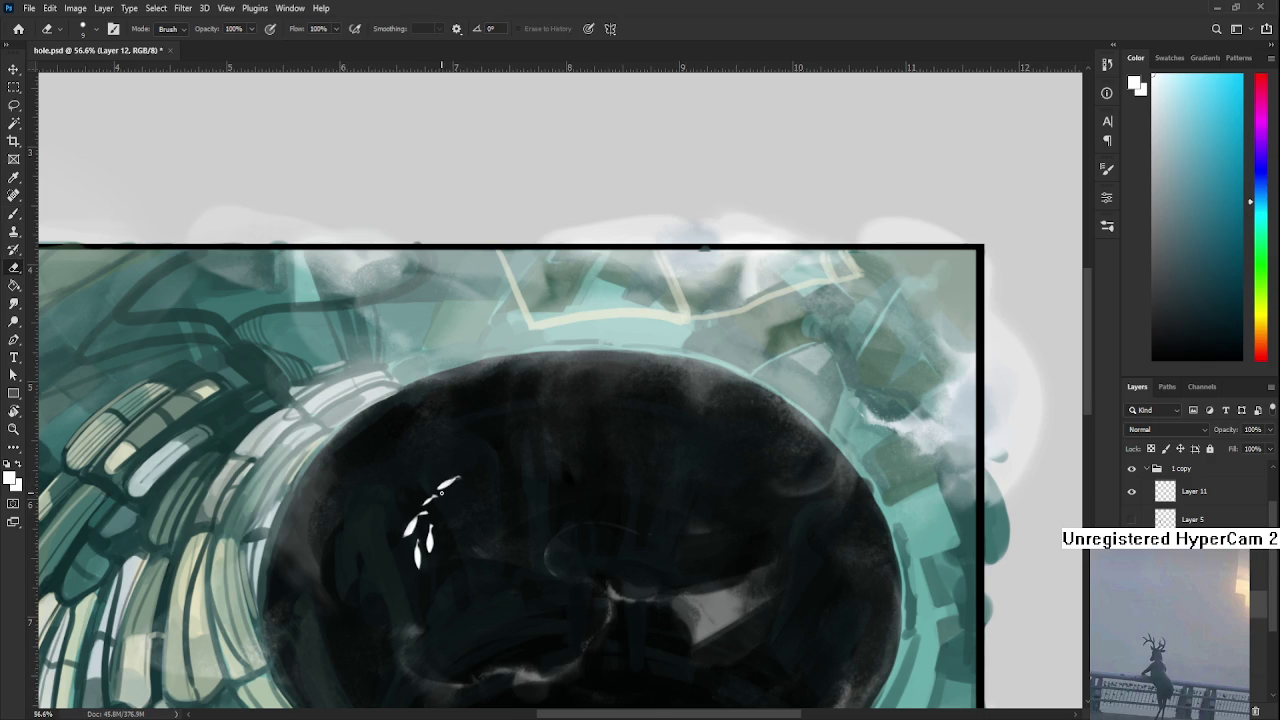
drag(440, 516, 432, 490)
key(b)
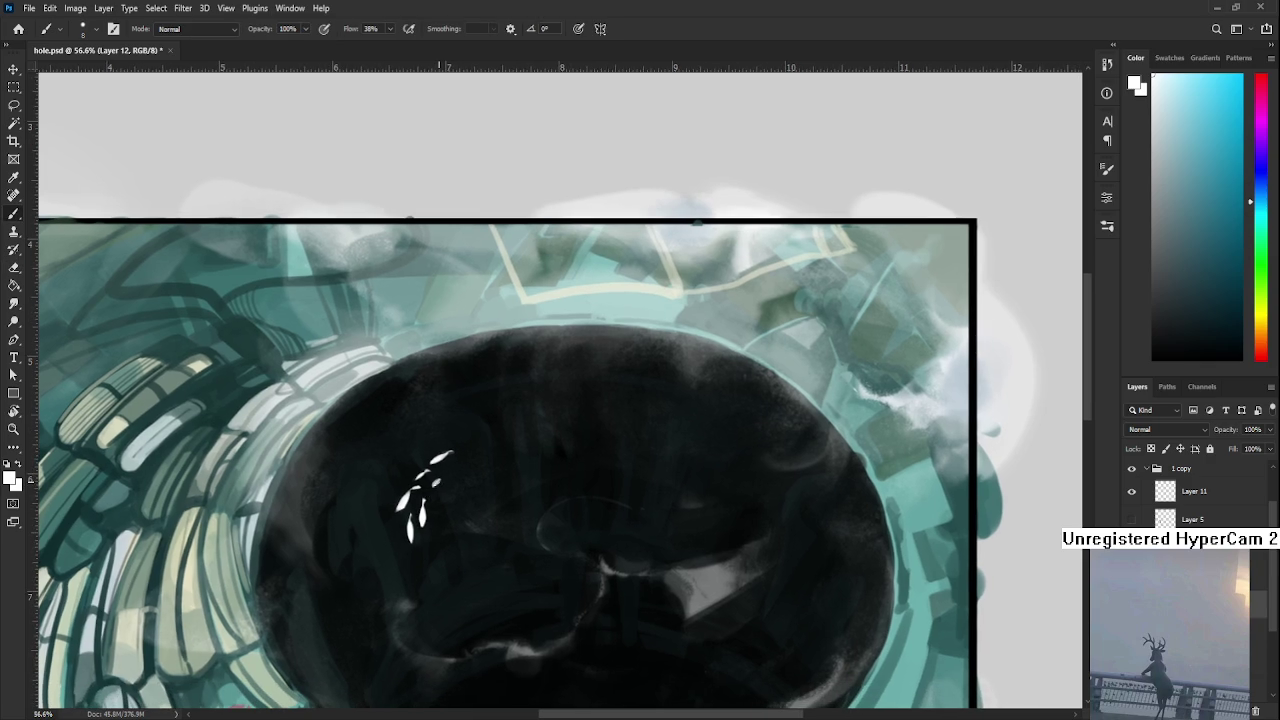
key(e)
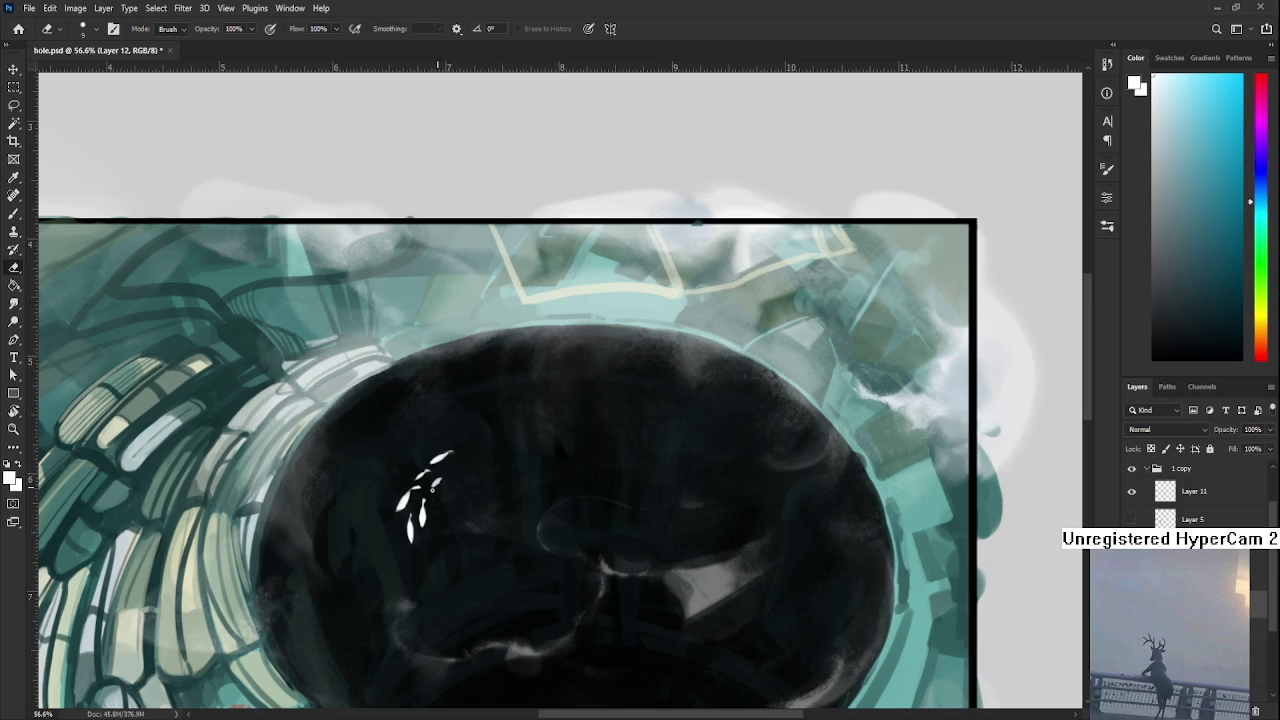
key(b)
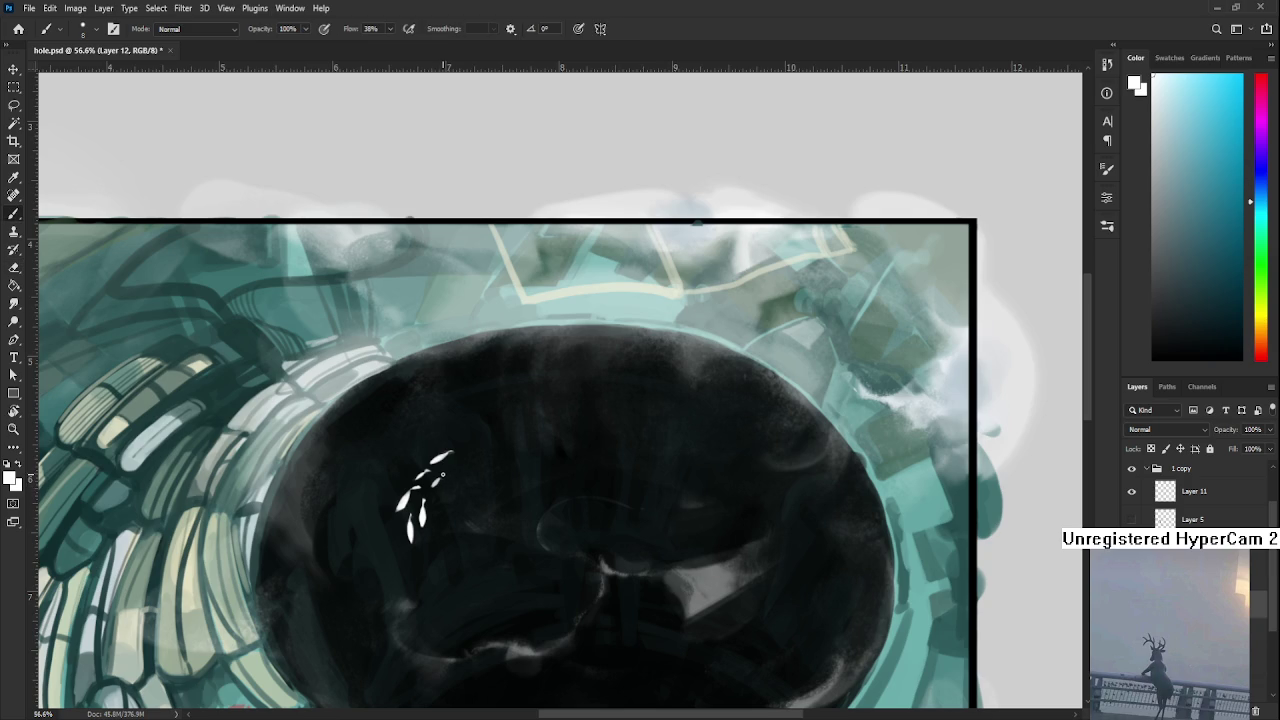
key(e)
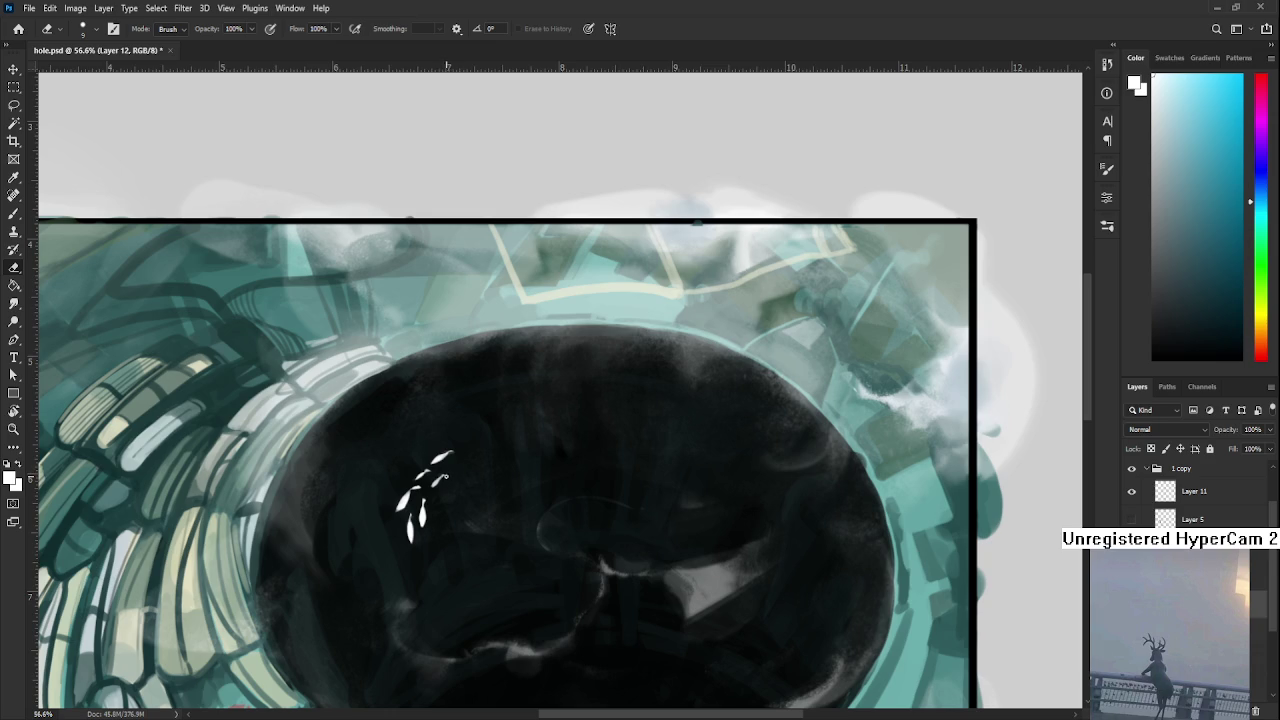
- Add a slim white fleck at the cluster's lower left and trim its left edge
key(b)
key(e)
drag(448, 474, 442, 450)
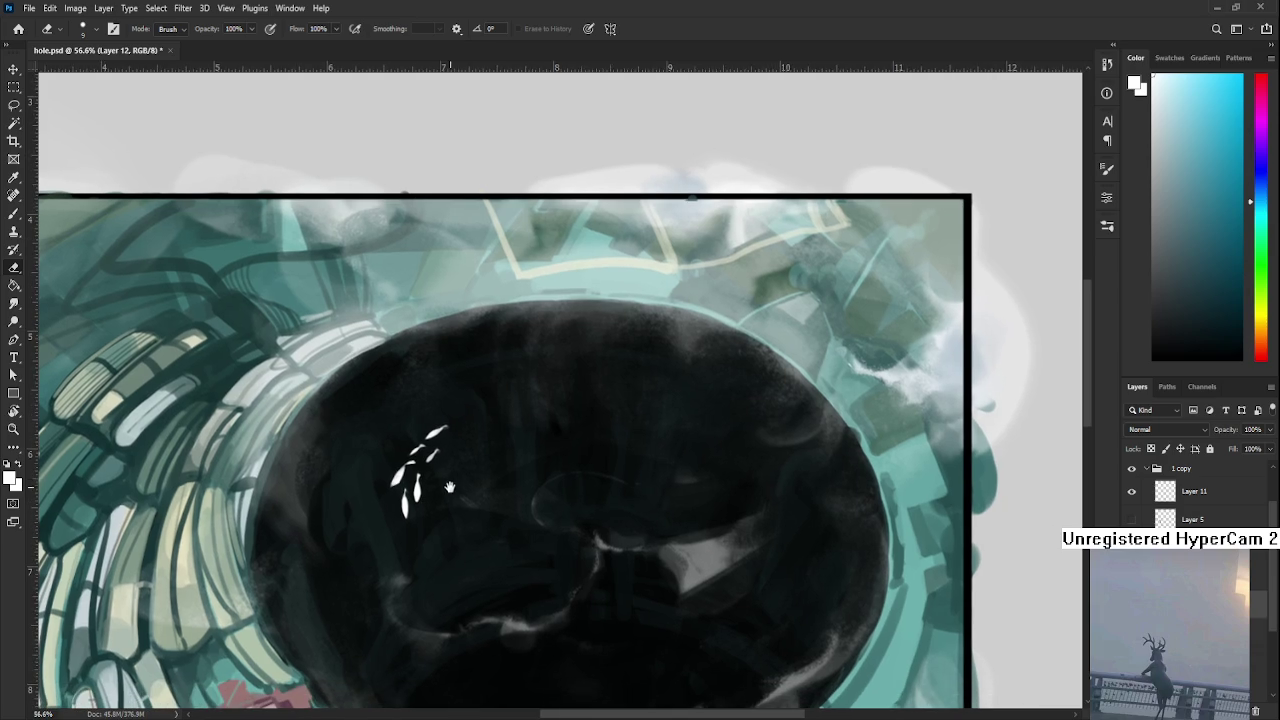
key(b)
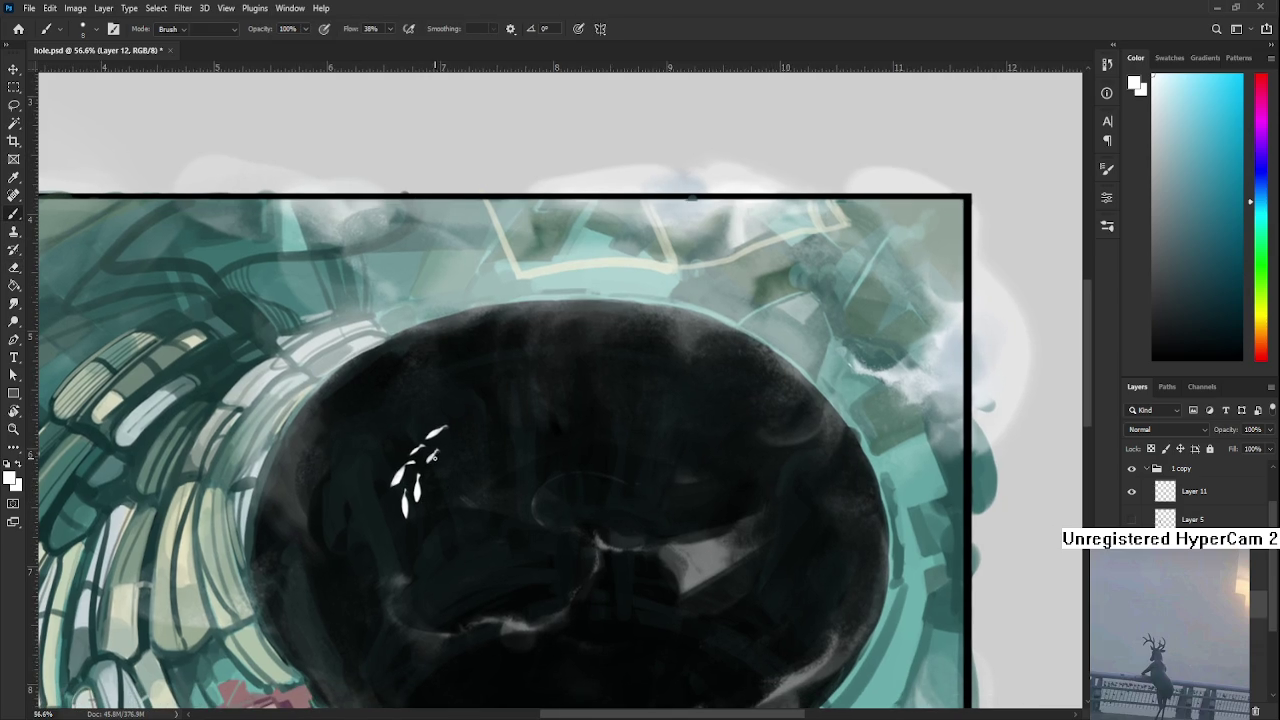
key(e)
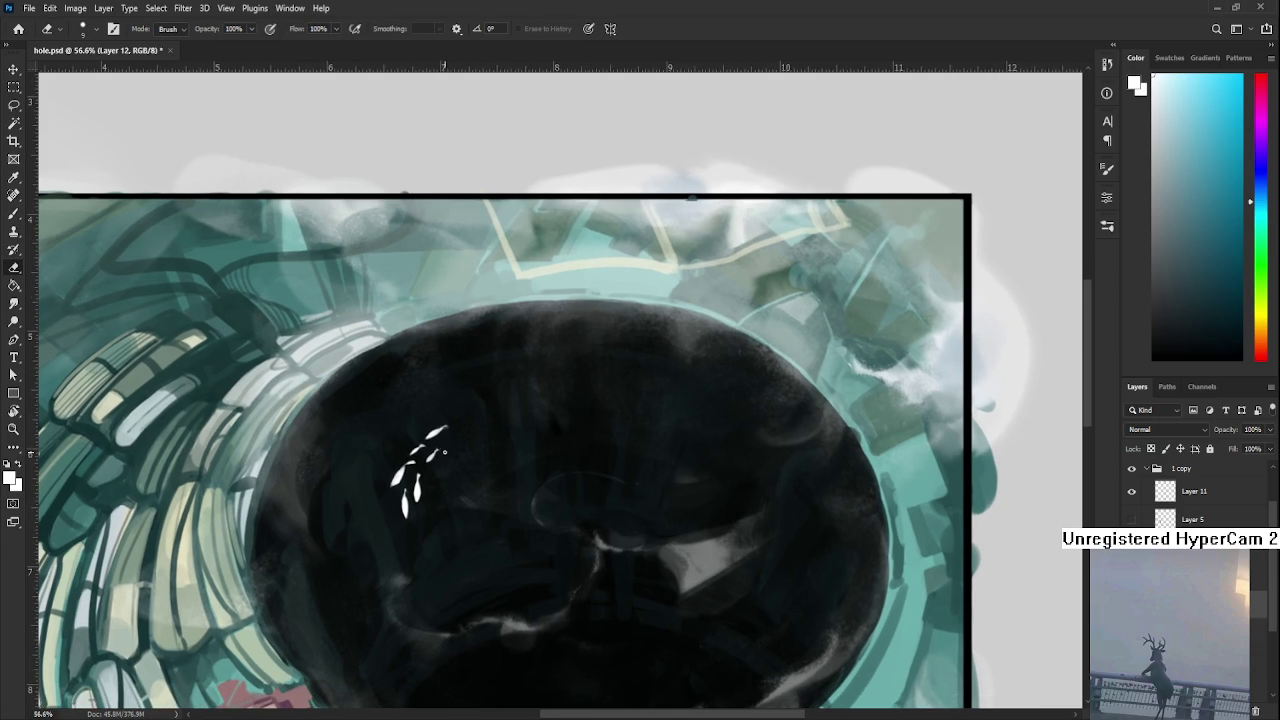
key(b)
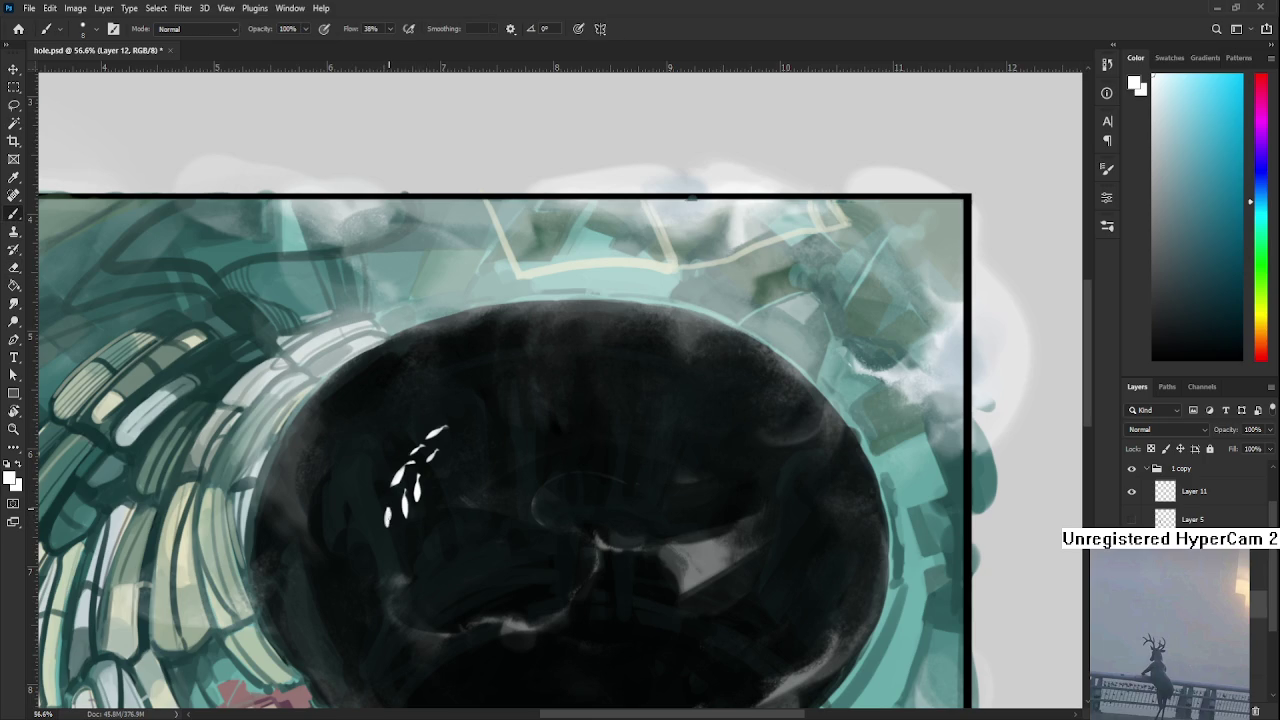
key(e)
drag(385, 510, 384, 526)
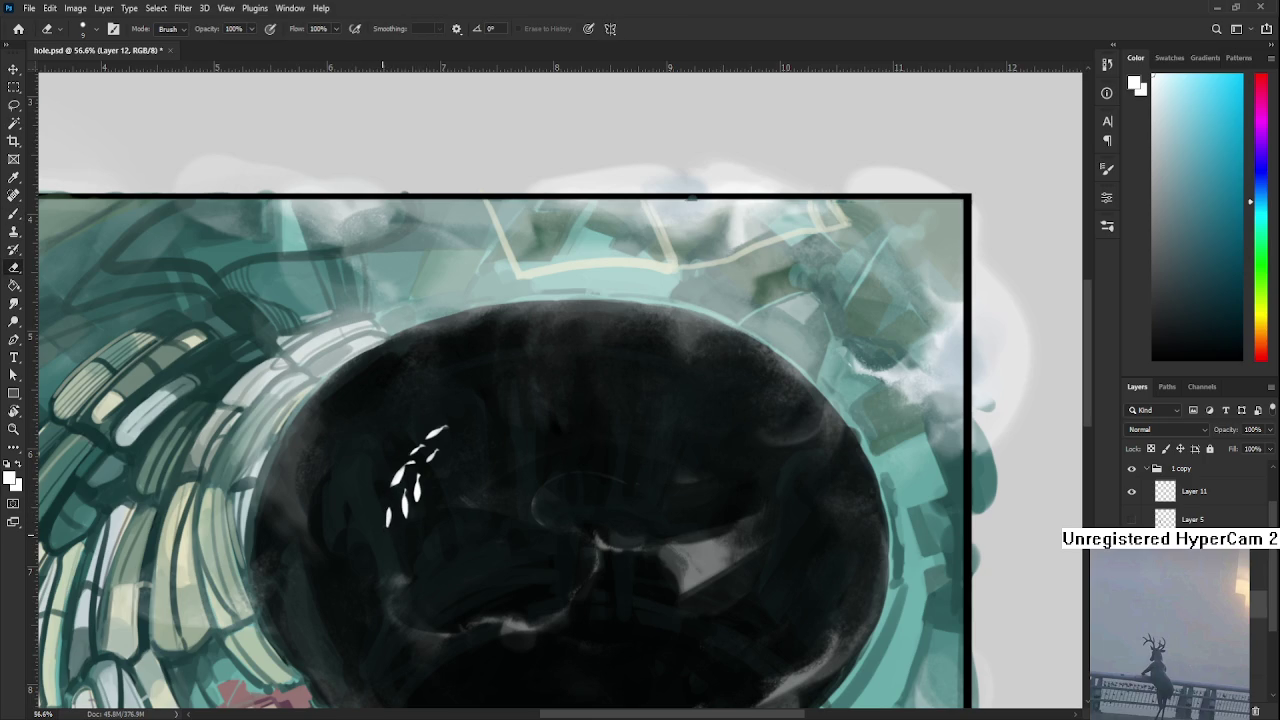